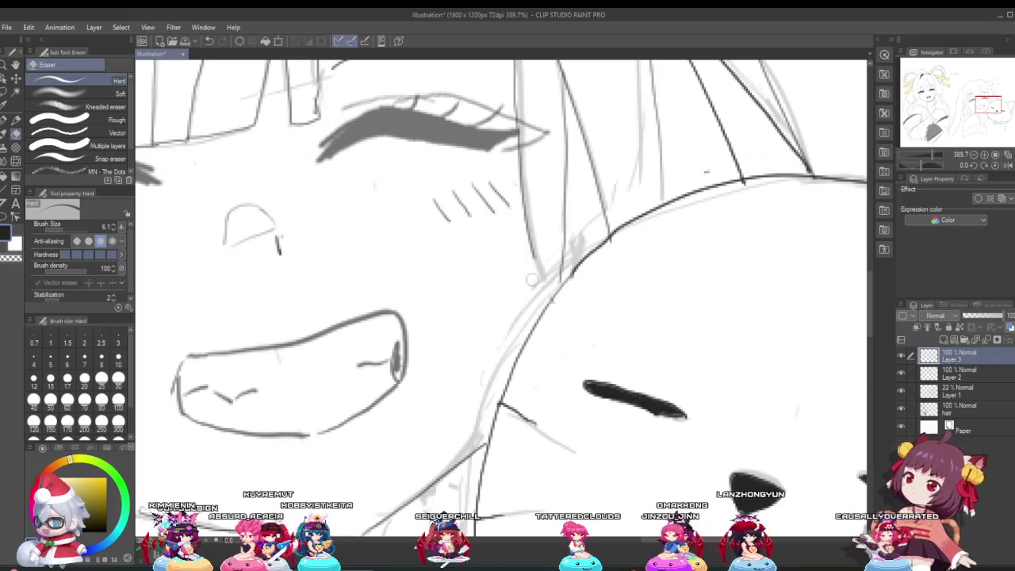
# Switch from the Hard eraser back to the G-pen for line drawing.
pyautogui.click(4, 119)
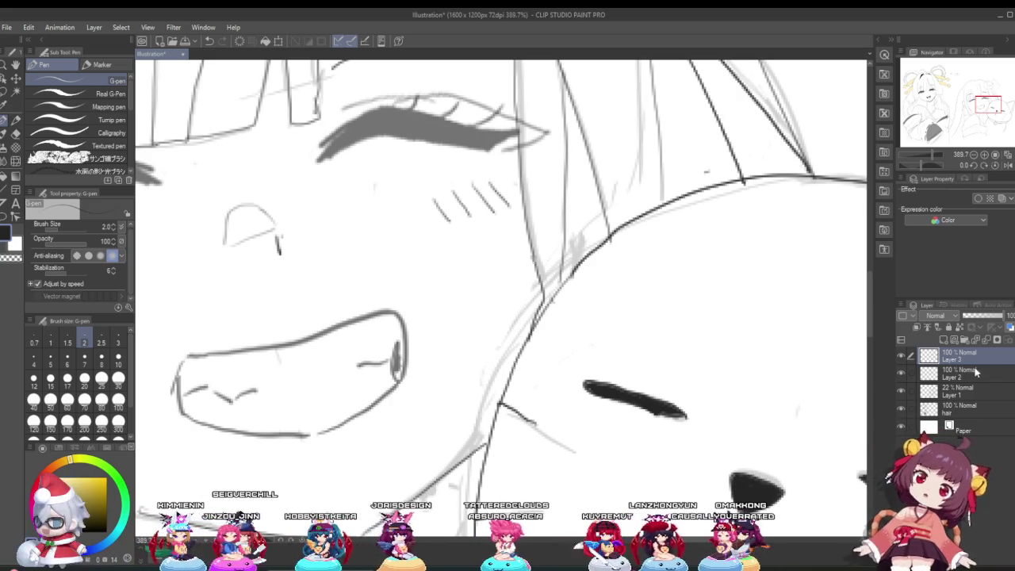
pyautogui.scroll(-3, 737, 311)
# Zoom out from 389.7% until both girls and the cat fit on screen.
pyautogui.scroll(-3, 737, 311)
pyautogui.scroll(-2, 737, 312)
pyautogui.scroll(-2, 737, 311)
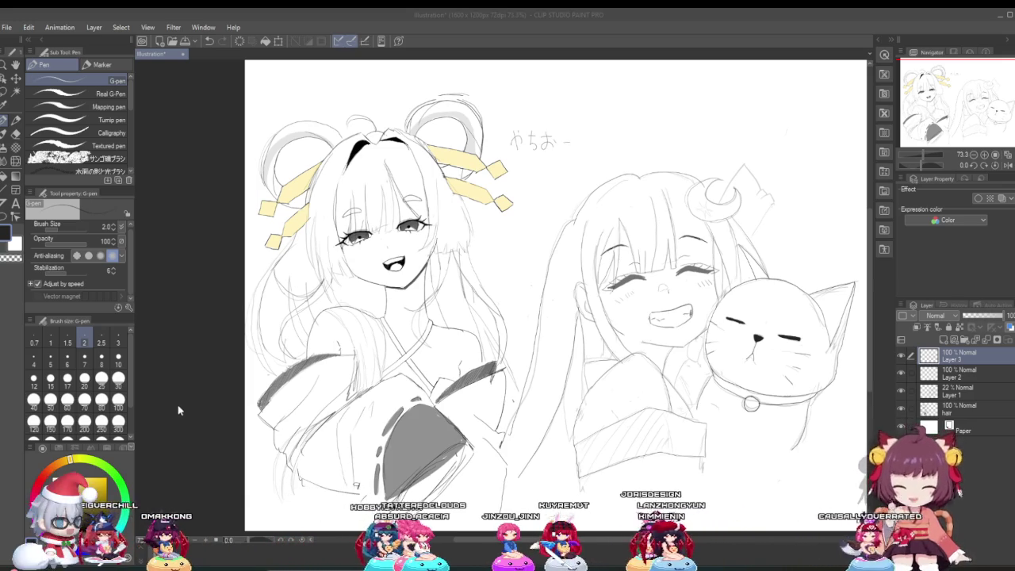
pyautogui.scroll(-2, 254, 384)
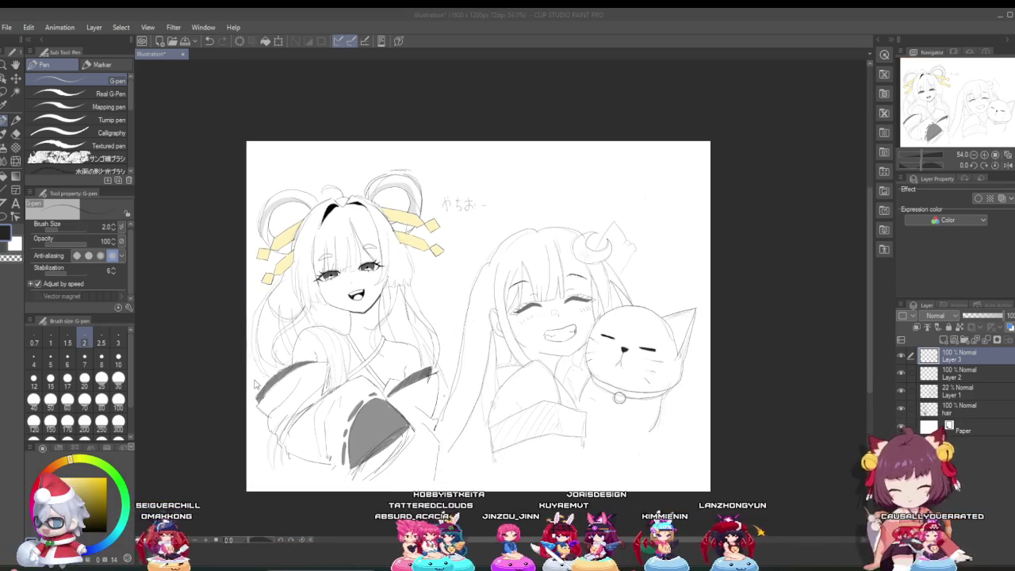
pyautogui.scroll(3, 448, 400)
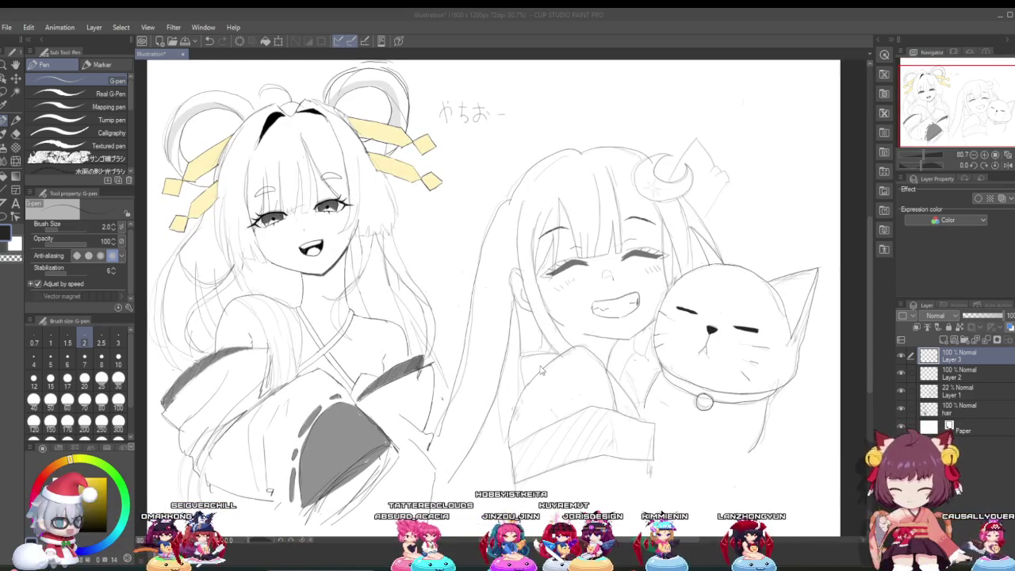
pyautogui.scroll(1, 541, 371)
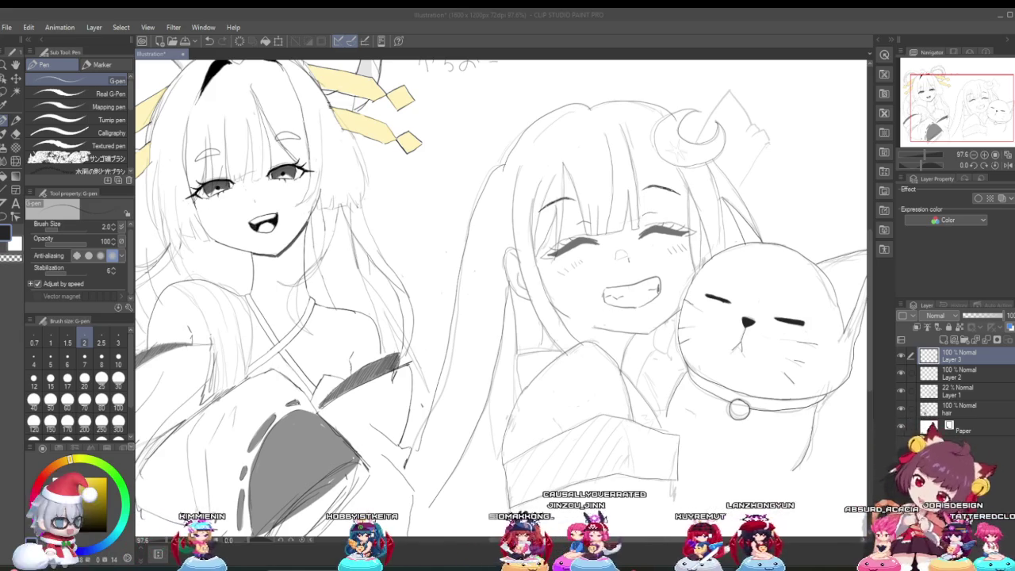
pyautogui.hotkey('ctrl', '-')
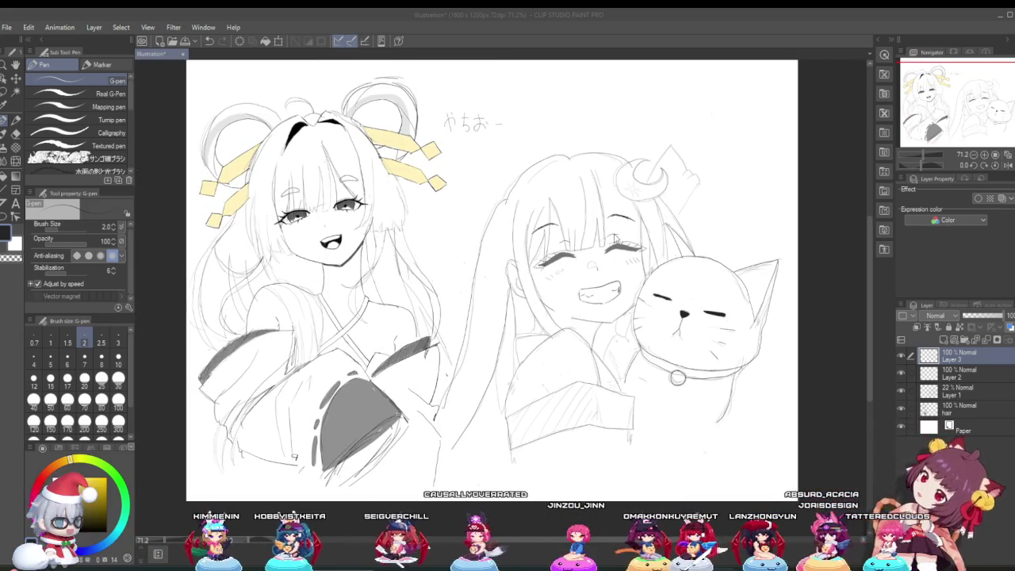
pyautogui.scroll(1, 587, 248)
pyautogui.scroll(1, 611, 266)
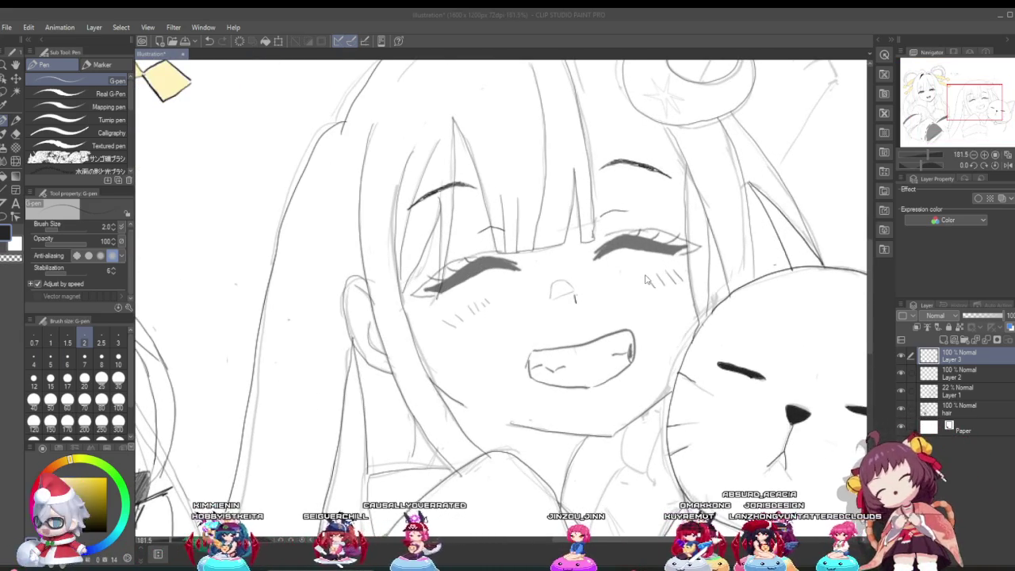
pyautogui.scroll(-1, 646, 278)
pyautogui.scroll(-1, 626, 277)
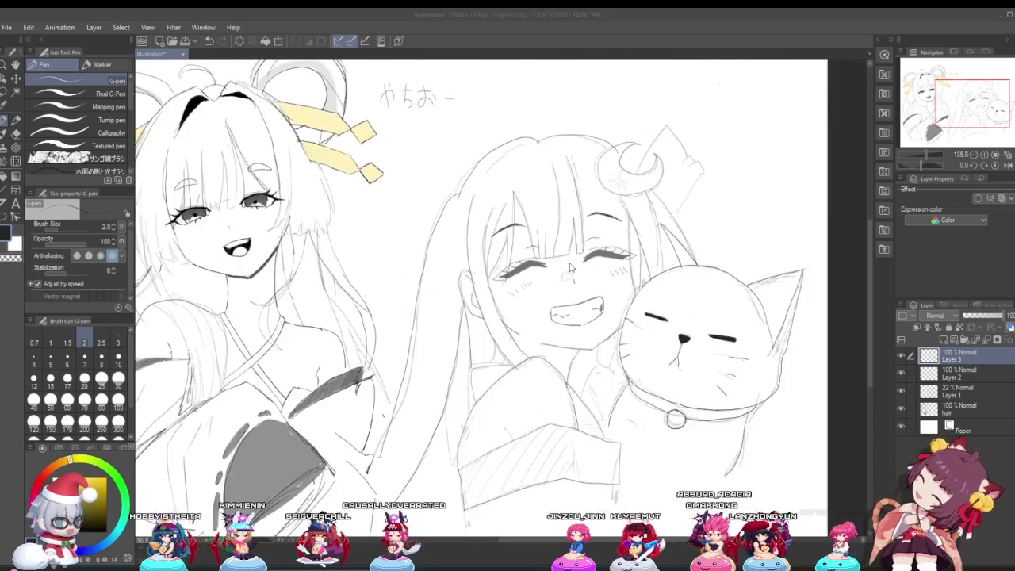
pyautogui.scroll(-1, 612, 278)
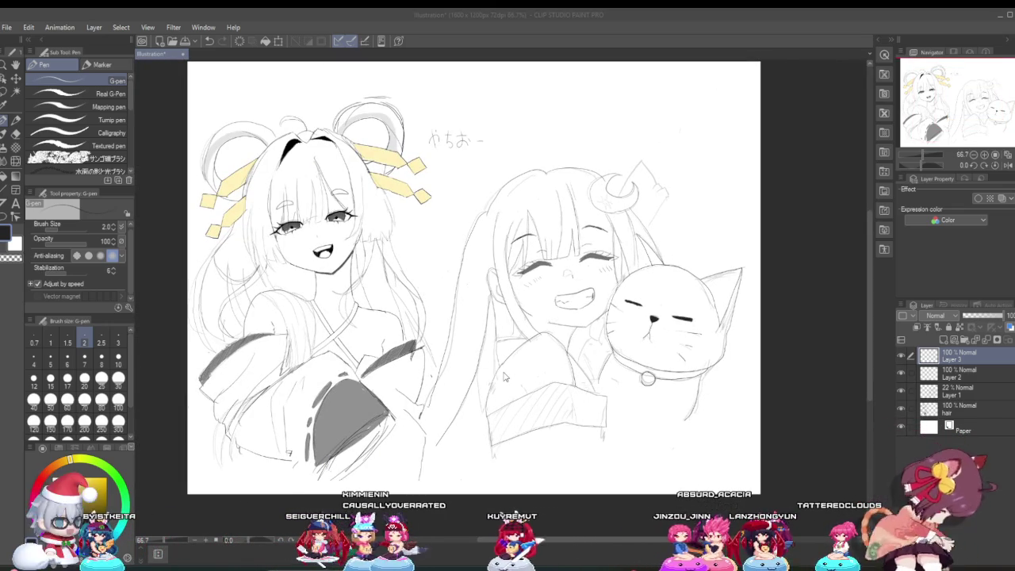
pyautogui.scroll(1, 504, 377)
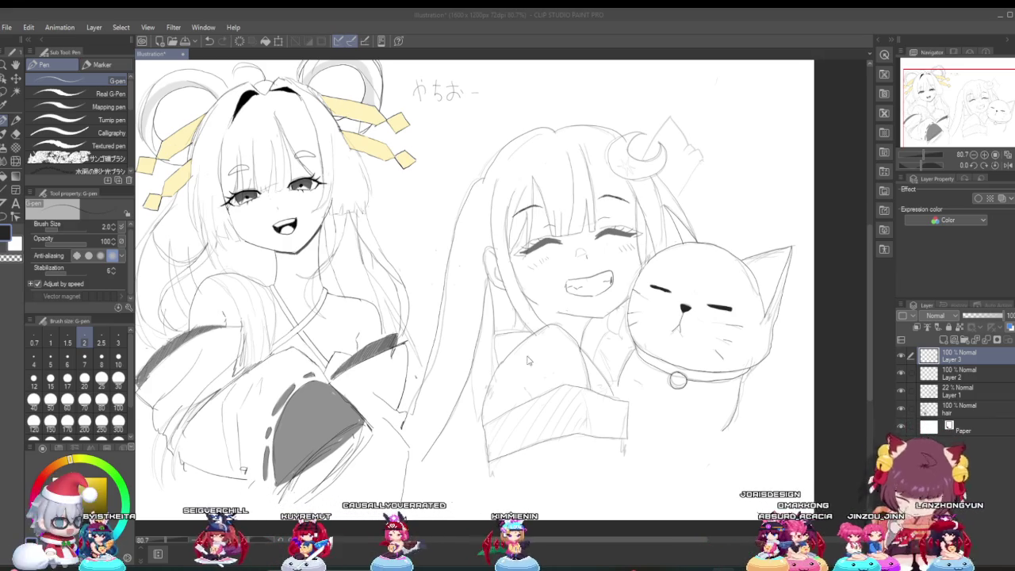
pyautogui.scroll(-1, 520, 357)
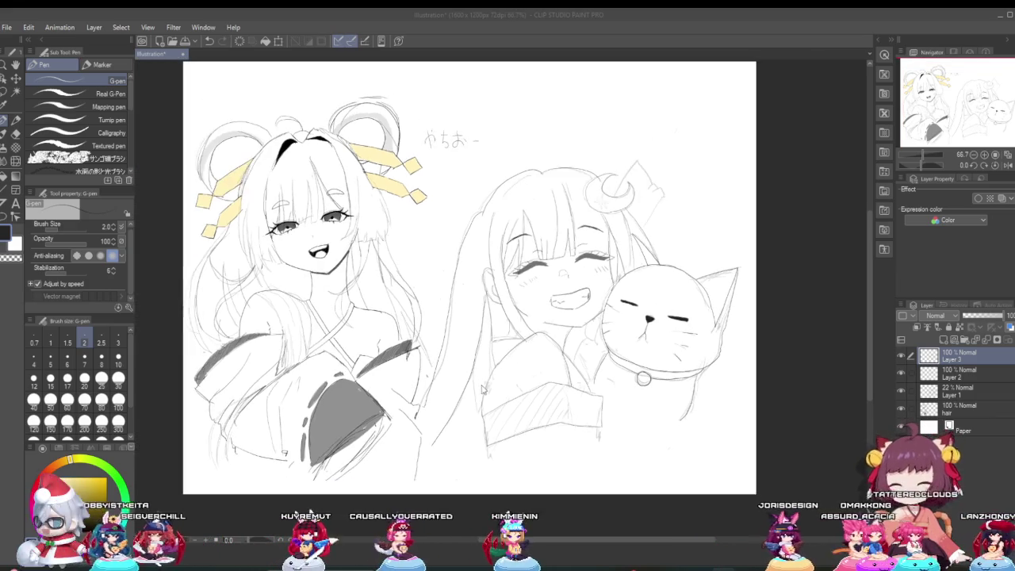
pyautogui.scroll(2, 508, 373)
pyautogui.scroll(1, 497, 389)
pyautogui.scroll(-1, 506, 381)
pyautogui.scroll(-1, 515, 373)
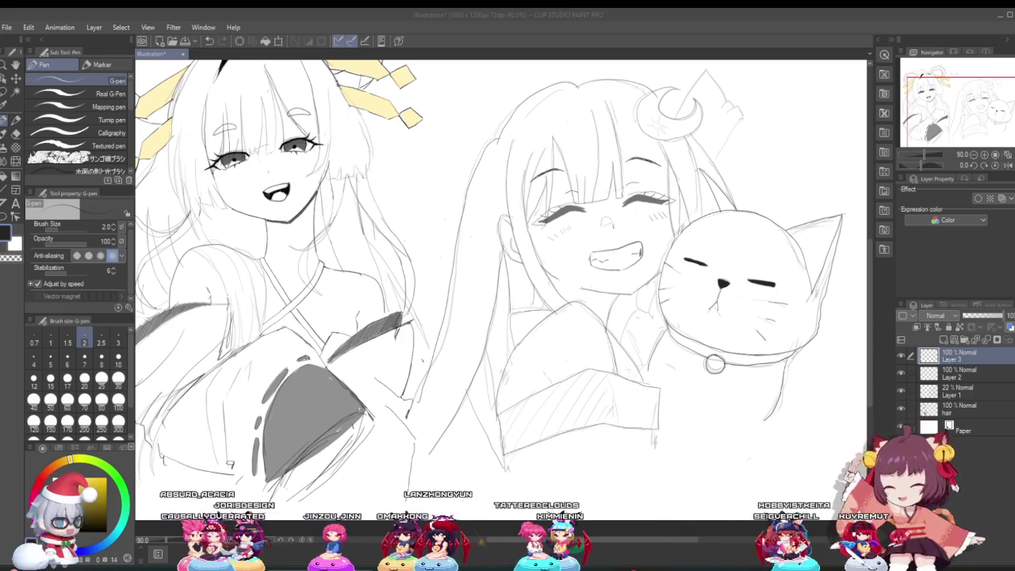
# Zoom to about 200% on the girl's arm, chin and the cat's collar.
pyautogui.scroll(1, 614, 244)
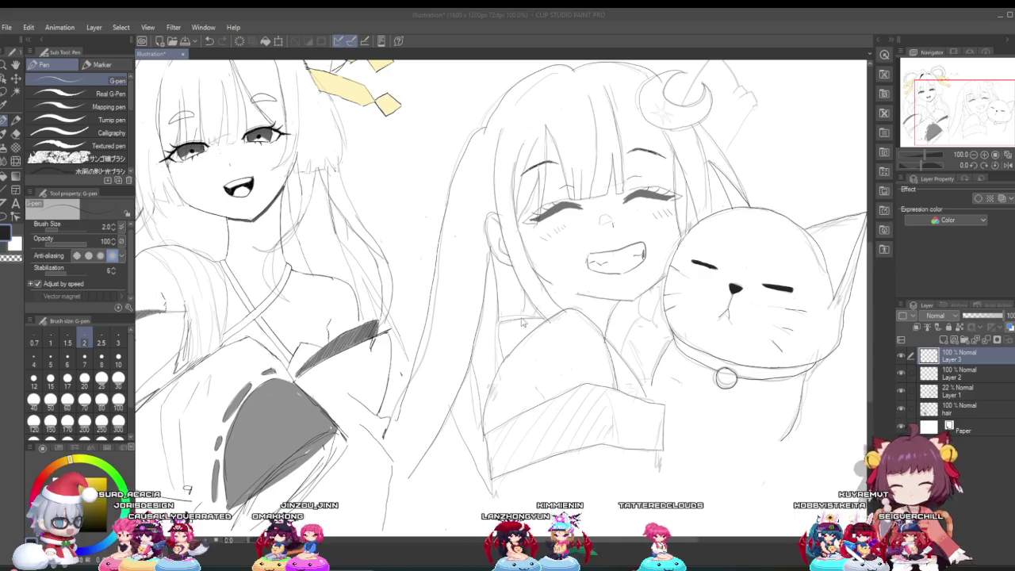
pyautogui.scroll(2, 480, 388)
pyautogui.scroll(1, 484, 388)
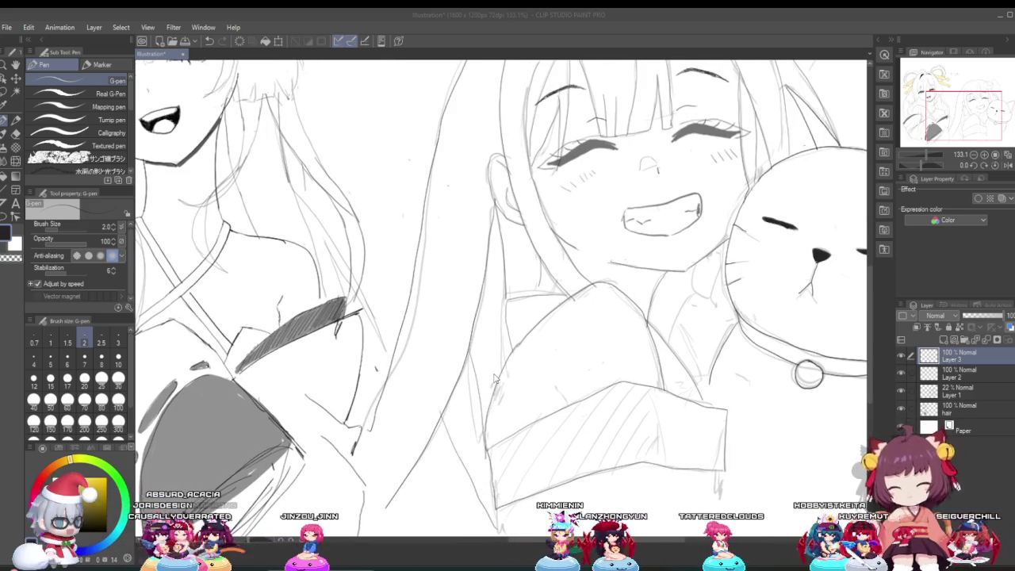
pyautogui.scroll(-5, 522, 364)
pyautogui.scroll(4, 625, 302)
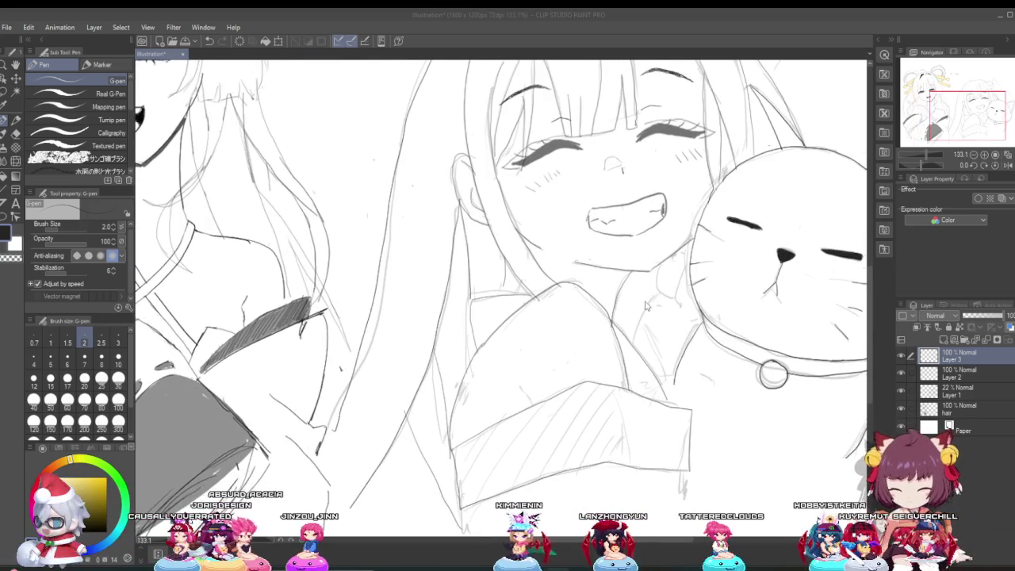
pyautogui.scroll(-3, 648, 304)
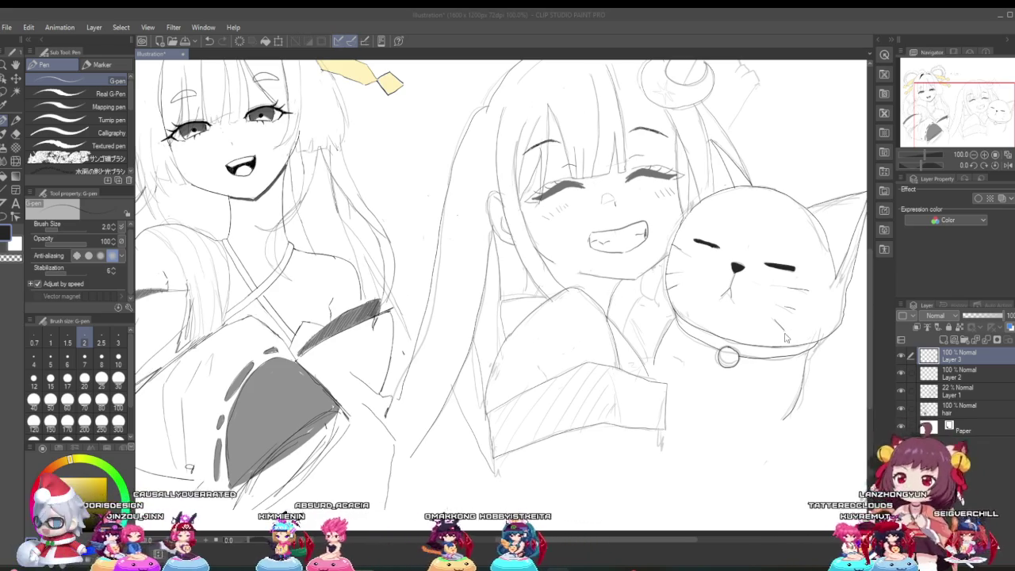
pyautogui.scroll(3, 668, 353)
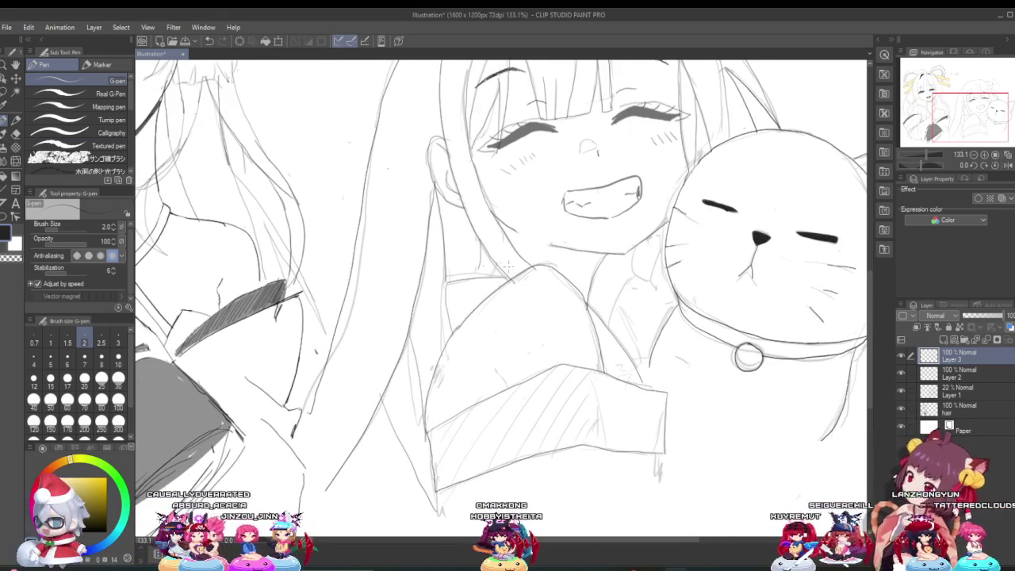
pyautogui.scroll(1, 664, 320)
pyautogui.scroll(1, 665, 320)
pyautogui.scroll(2, 665, 320)
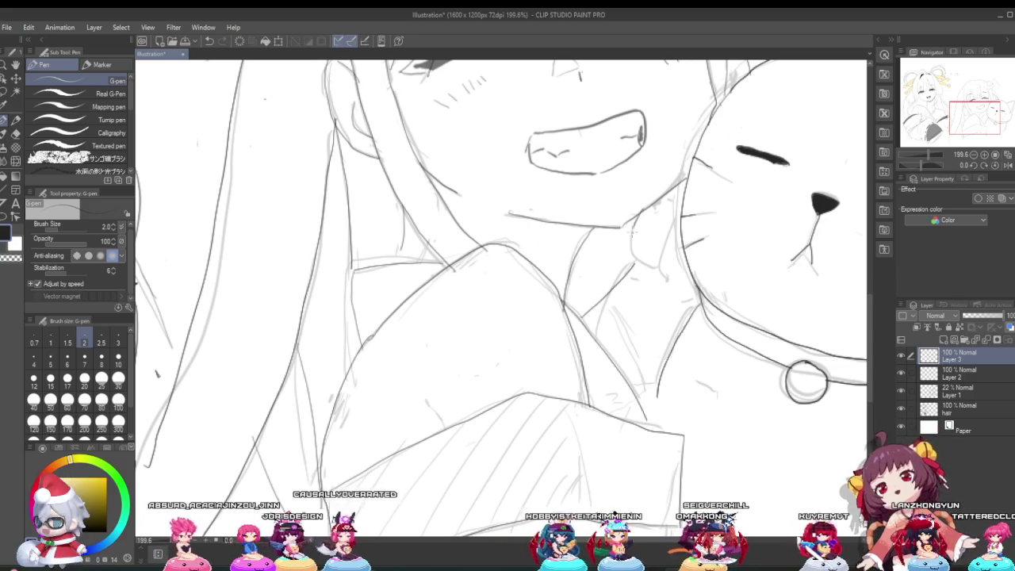
# Redraw the cat's cheek outline beside the girl's chin.
pyautogui.moveTo(652, 209); pyautogui.dragTo(667, 273)
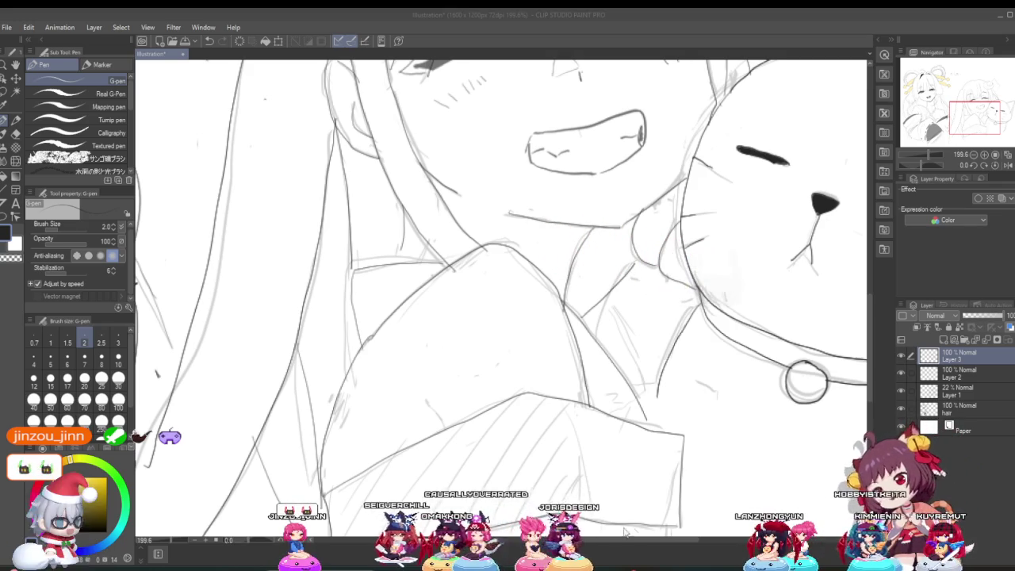
pyautogui.scroll(-5, 571, 410)
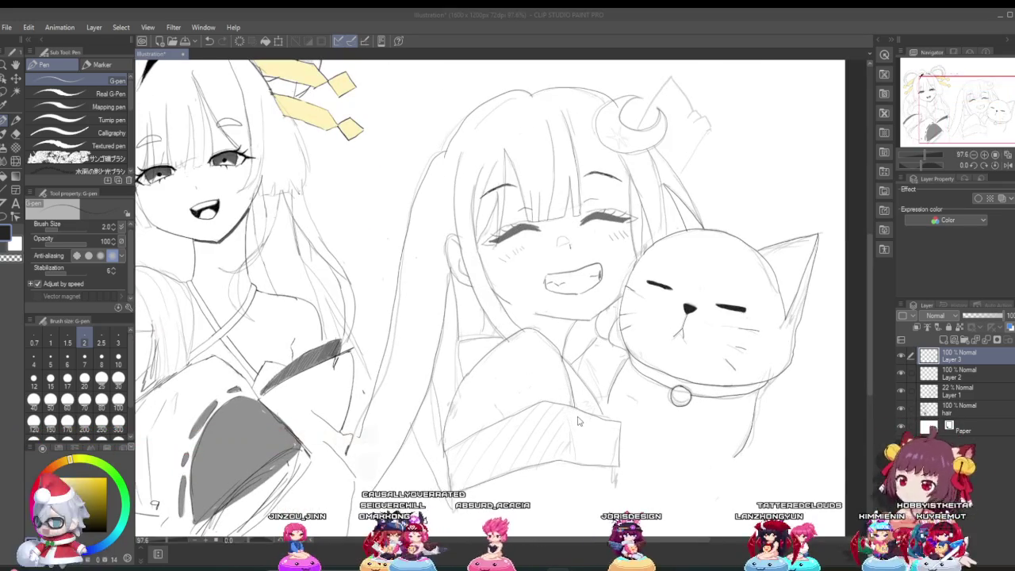
pyautogui.scroll(1, 587, 408)
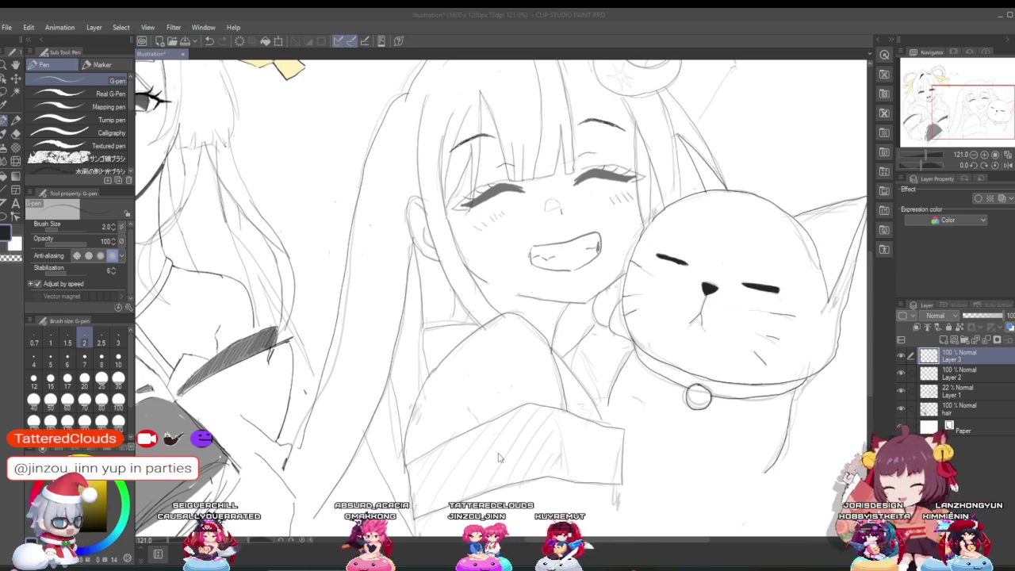
pyautogui.scroll(2, 498, 453)
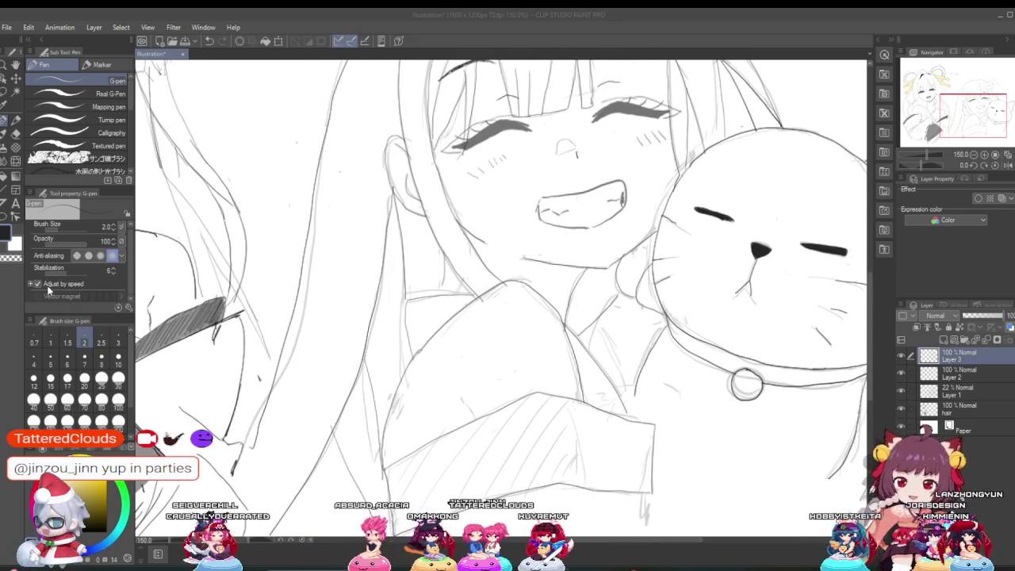
# Erase the stray line end below the girl's sleeve with the Hard eraser.
pyautogui.click(15, 134)
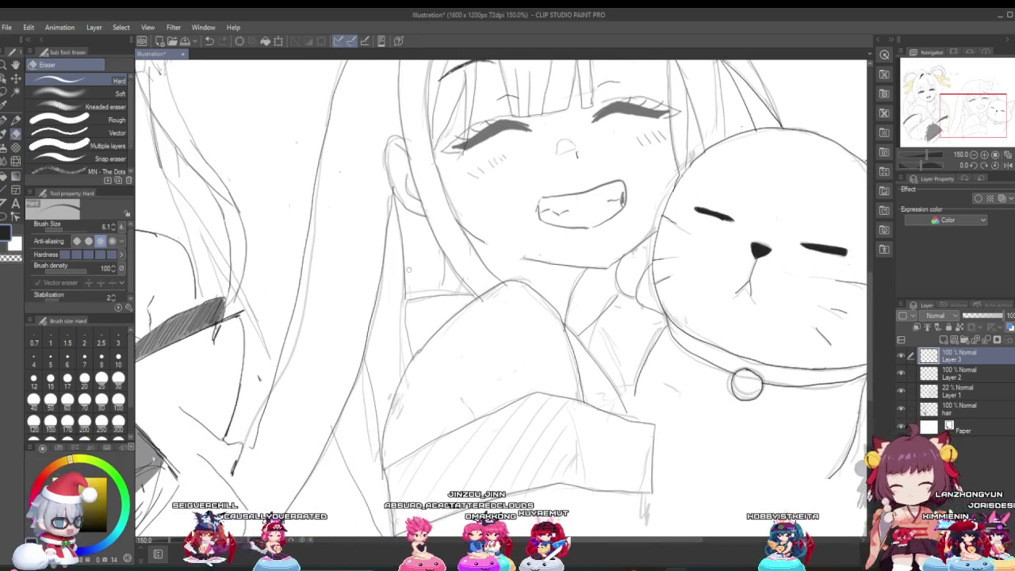
pyautogui.scroll(3, 638, 397)
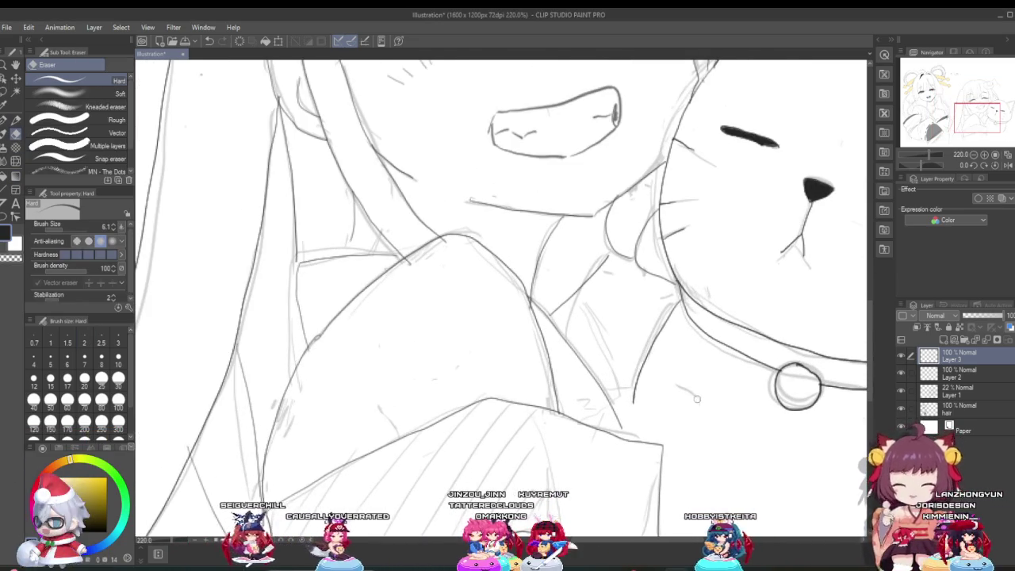
pyautogui.moveTo(636, 402); pyautogui.dragTo(643, 366)
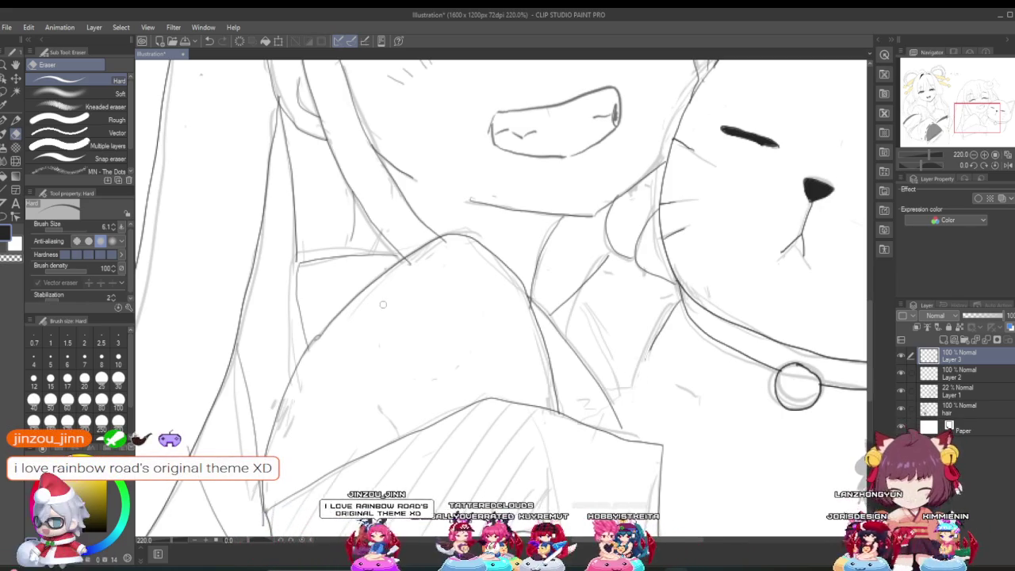
# Ink over the collar, bell and arm with the G-pen, then reset zoom to 100%.
pyautogui.press('p')
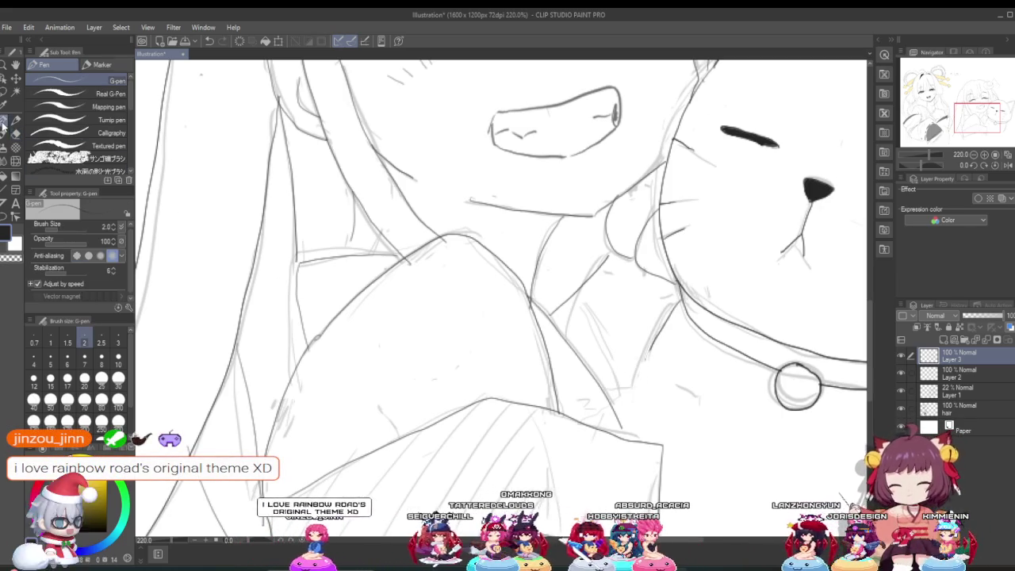
pyautogui.scroll(-1, 445, 320)
pyautogui.scroll(-2, 446, 321)
pyautogui.scroll(2, 446, 321)
pyautogui.scroll(2, 603, 341)
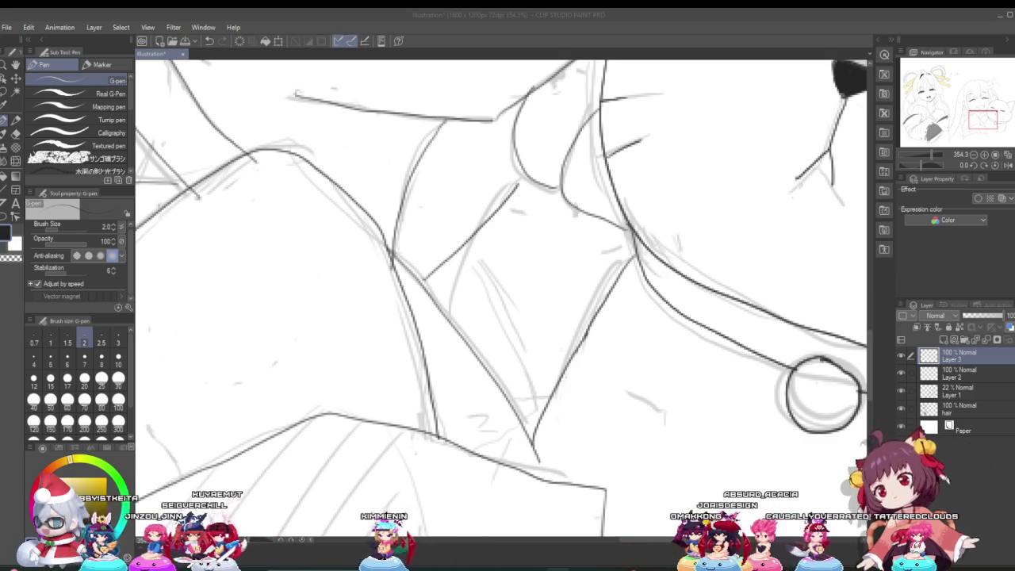
pyautogui.hotkey('ctrl', 'alt', '0')
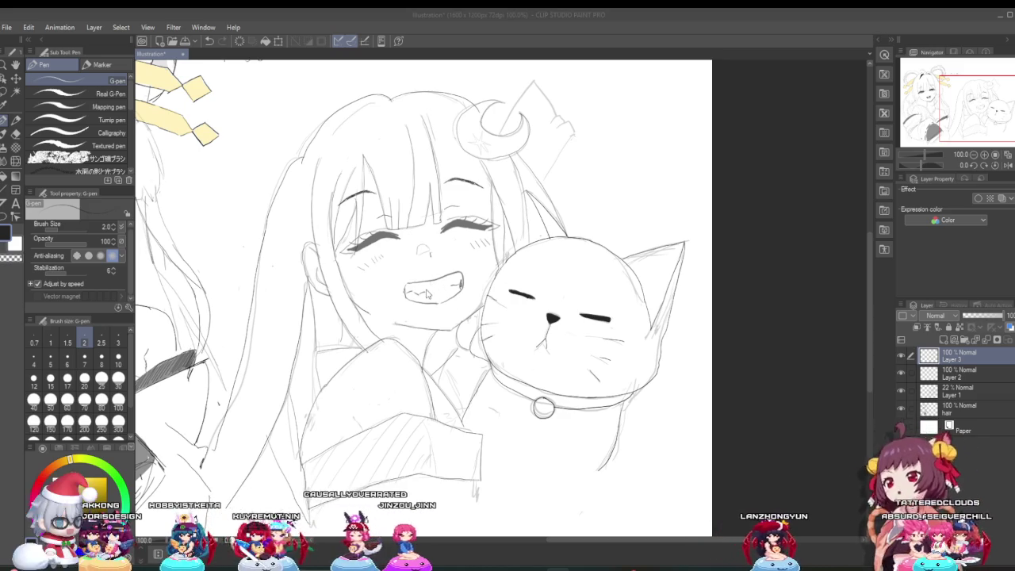
pyautogui.scroll(1, 417, 266)
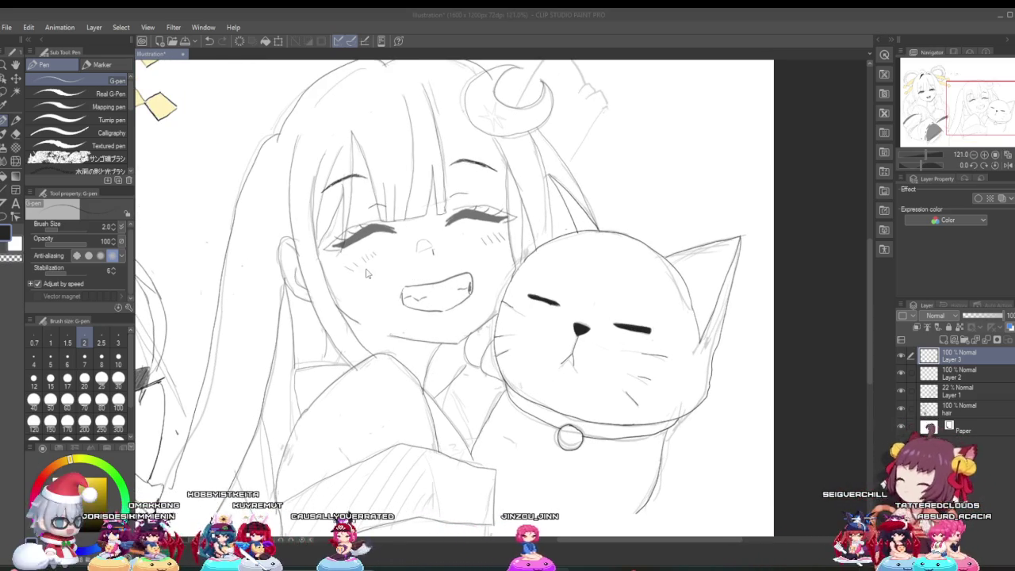
pyautogui.scroll(1, 366, 274)
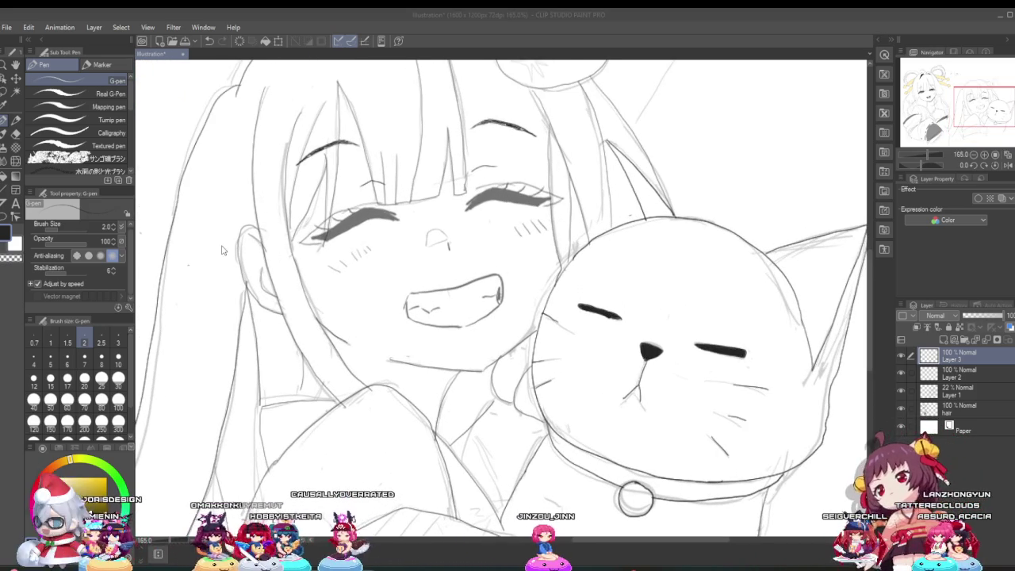
pyautogui.click(3, 126)
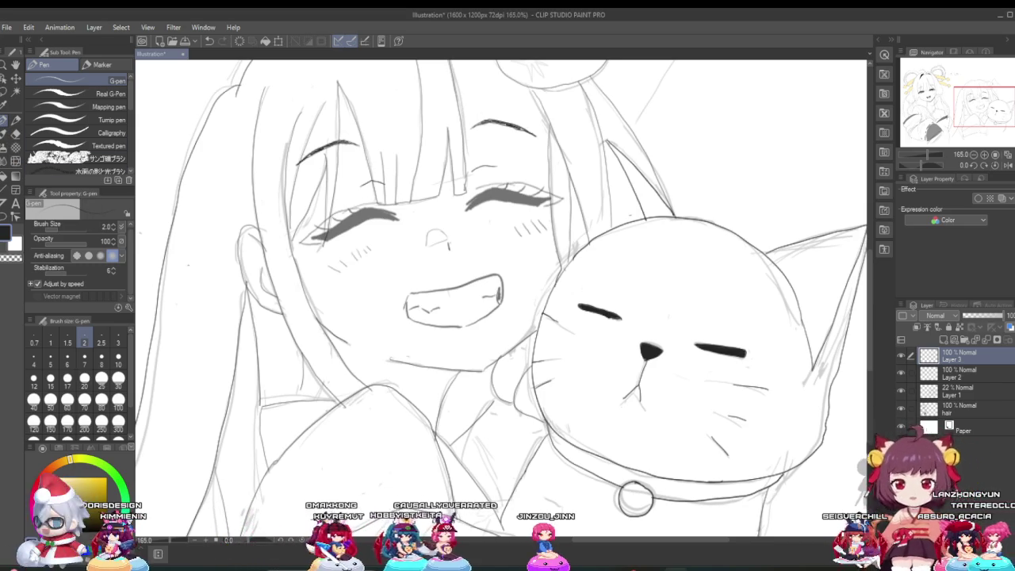
pyautogui.hotkey('alt', 'Tab')
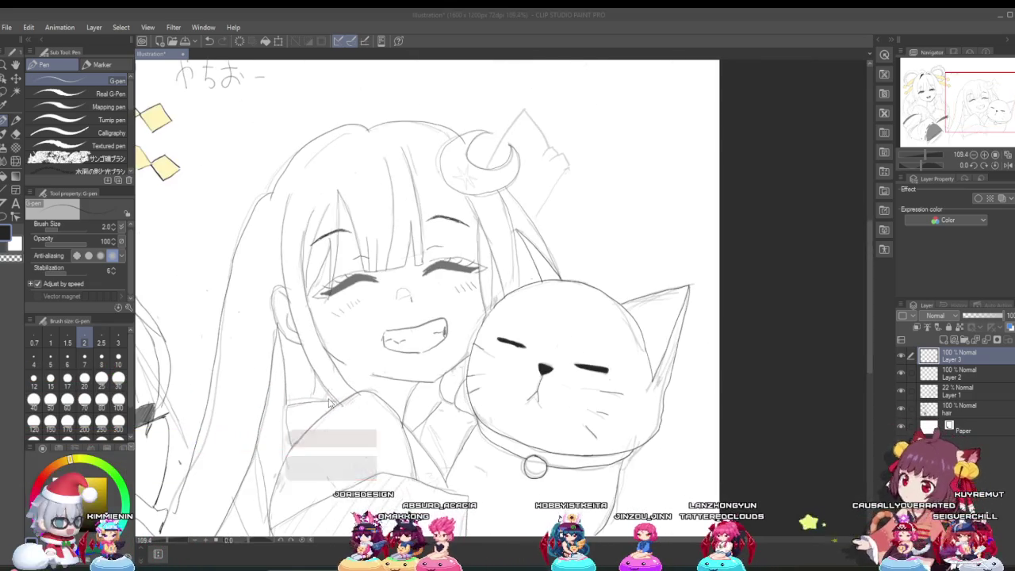
pyautogui.scroll(2, 322, 341)
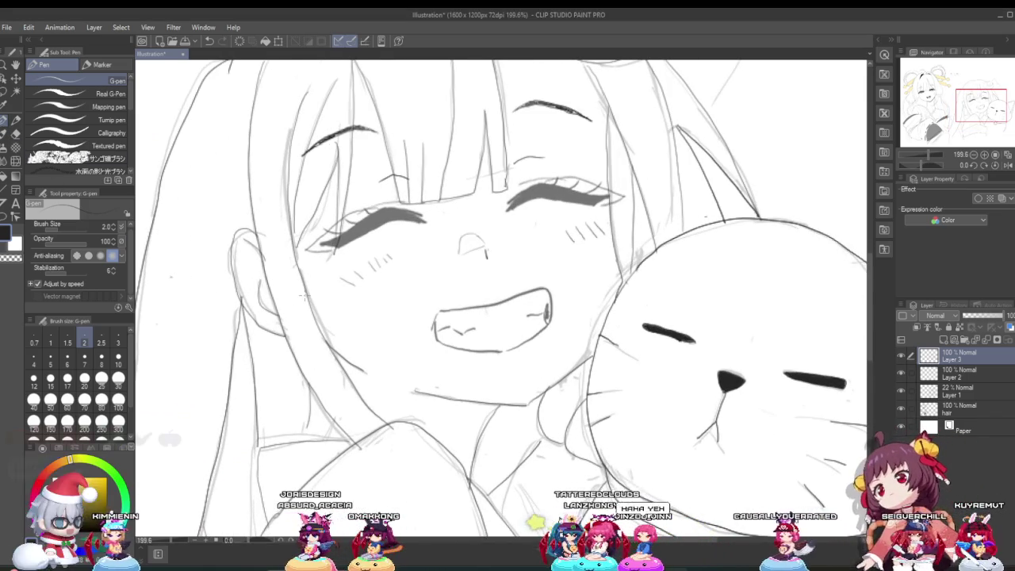
pyautogui.scroll(3, 230, 186)
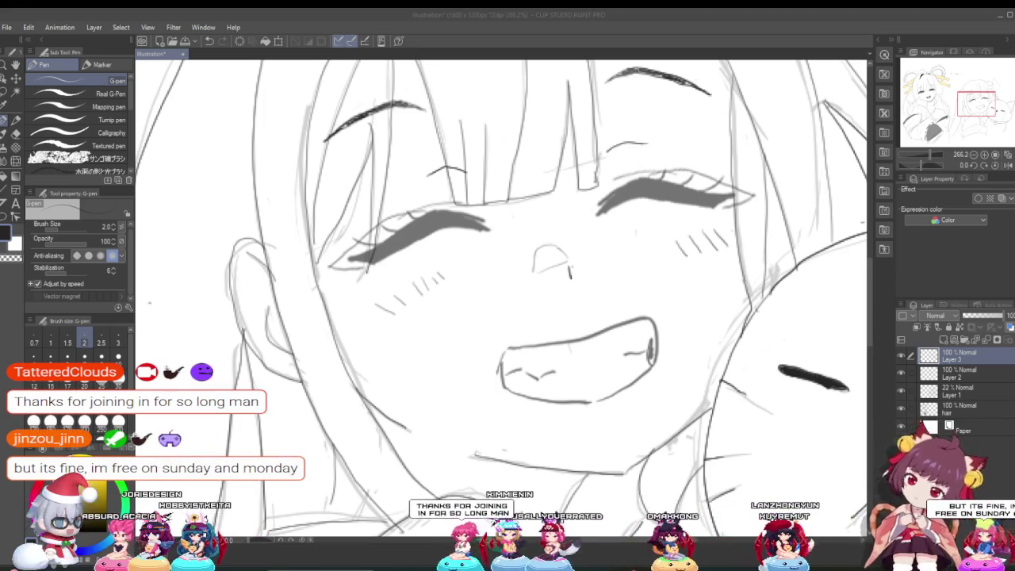
pyautogui.scroll(-3, 310, 495)
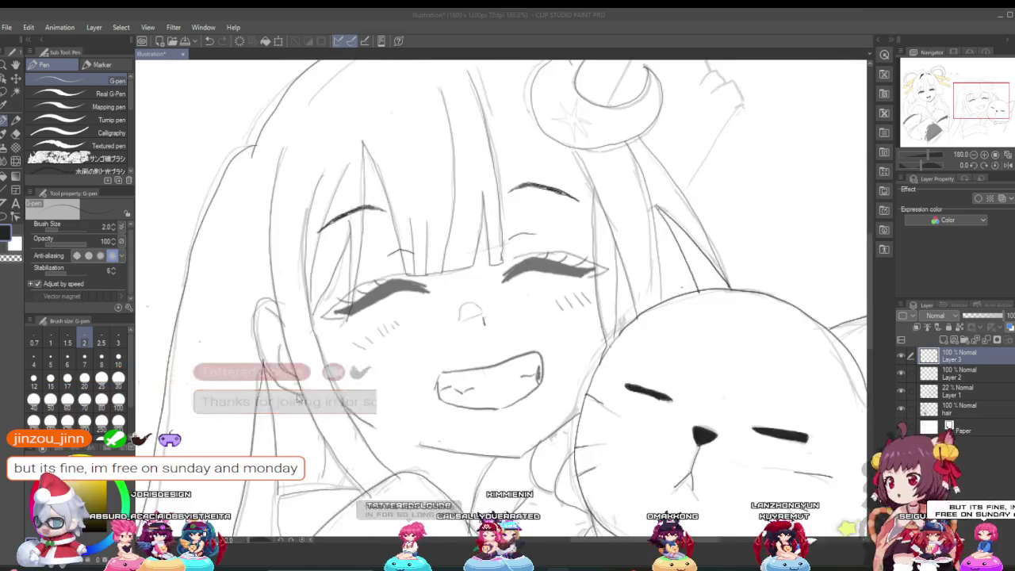
pyautogui.scroll(-2, 322, 456)
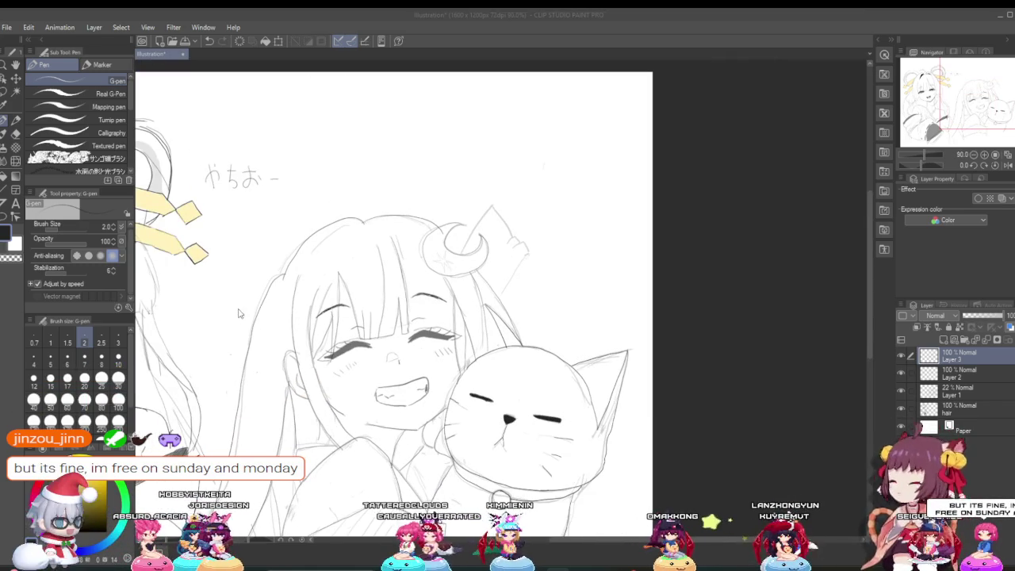
pyautogui.click(60, 218)
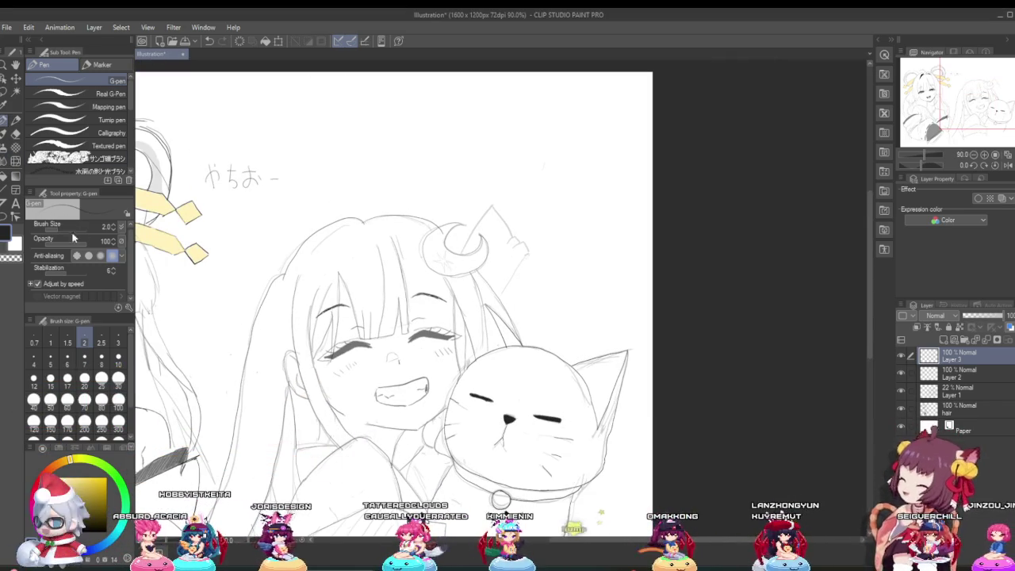
pyautogui.scroll(-4, 448, 424)
pyautogui.scroll(1, 394, 404)
pyautogui.scroll(1, 394, 405)
pyautogui.scroll(2, 394, 405)
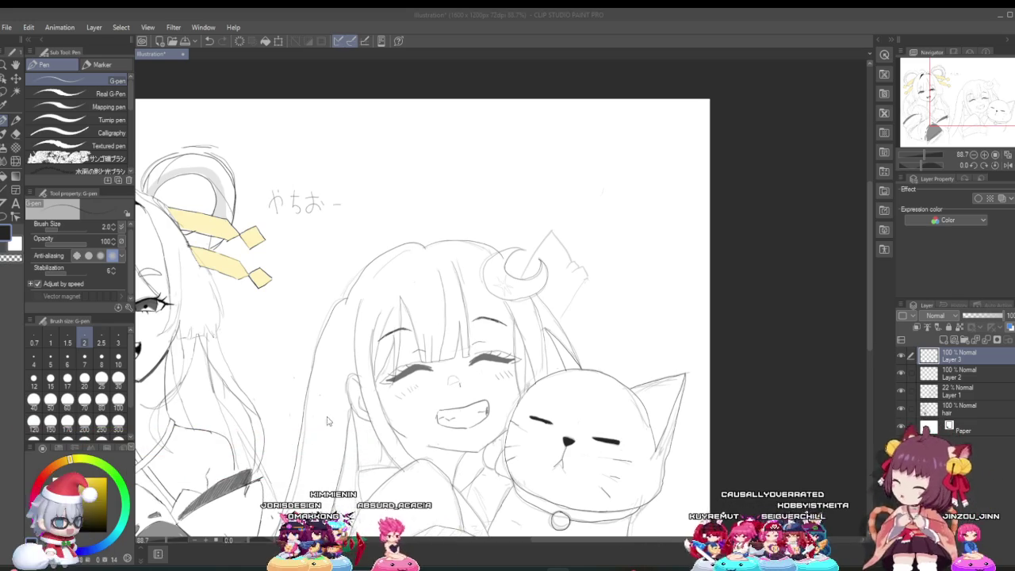
# Zoom in on the crescent-moon hair ornament and refocus the drawing window.
pyautogui.scroll(-1, 370, 325)
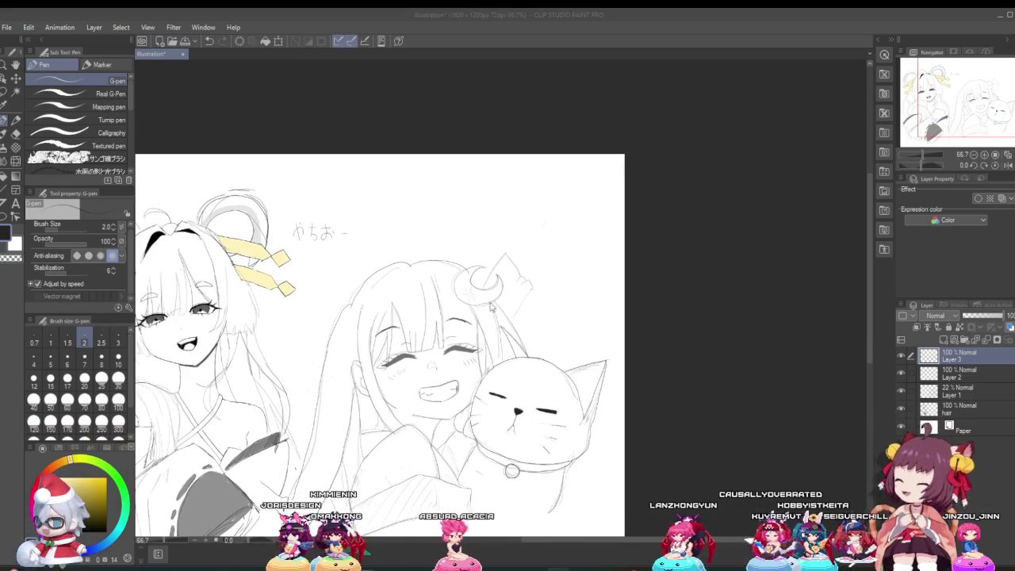
pyautogui.scroll(1, 485, 311)
pyautogui.scroll(1, 484, 307)
pyautogui.scroll(1, 480, 299)
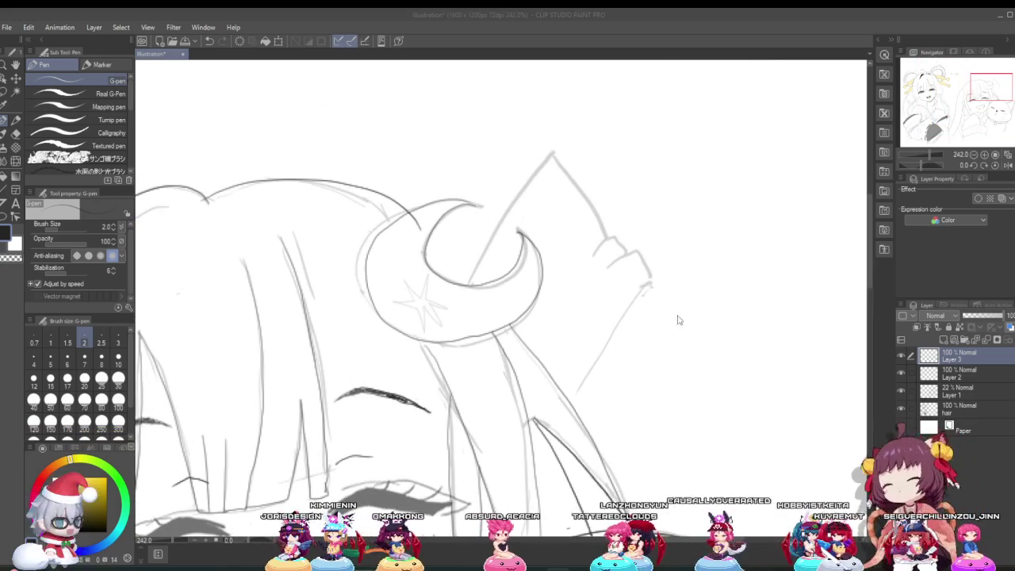
pyautogui.click(898, 353)
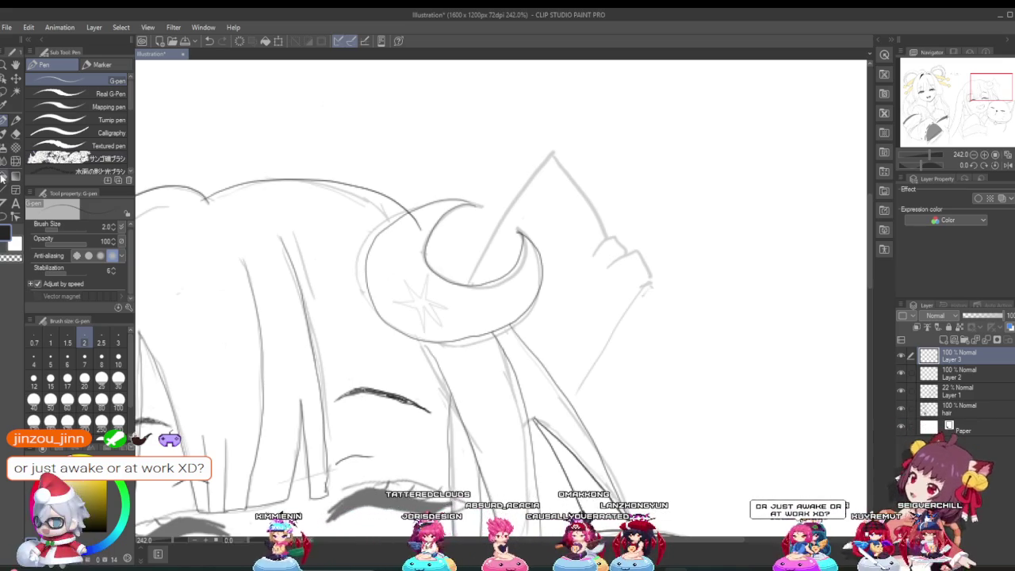
# Erase stray lines around the moon ornament at 354%, then return to the G-pen.
pyautogui.press('e')
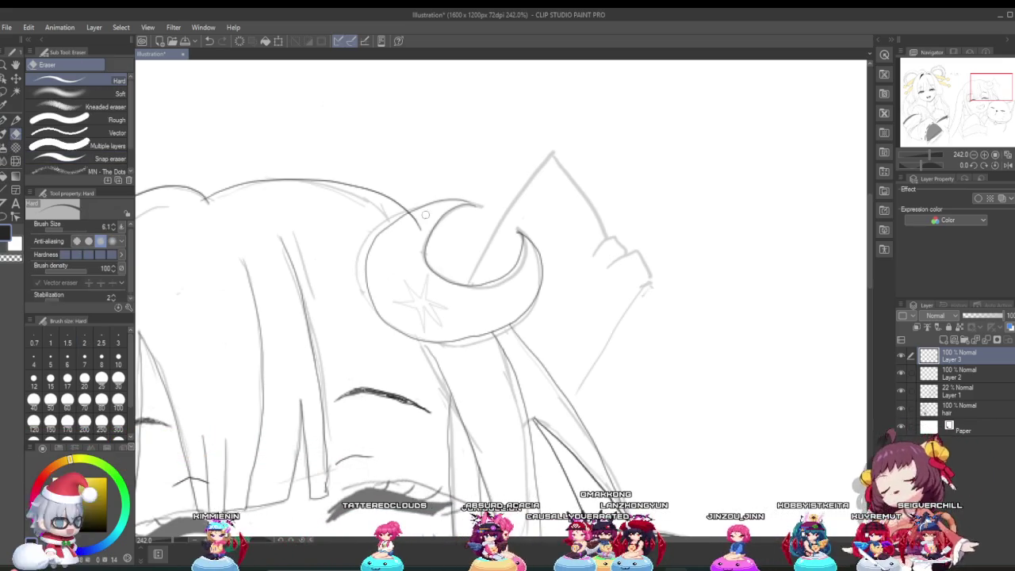
pyautogui.scroll(1, 425, 221)
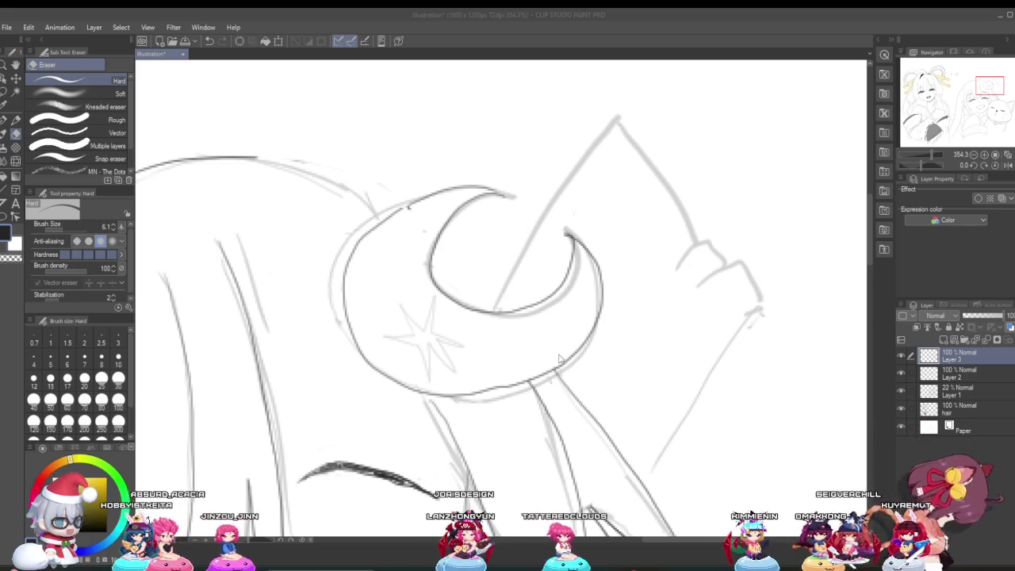
pyautogui.scroll(-3, 651, 295)
pyautogui.scroll(-2, 559, 308)
pyautogui.scroll(1, 559, 307)
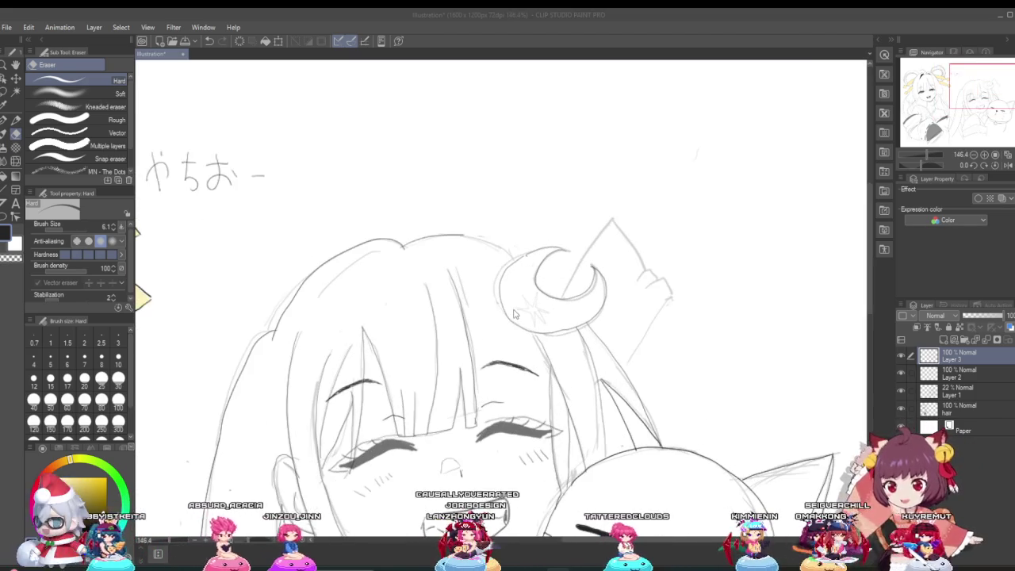
pyautogui.press('p')
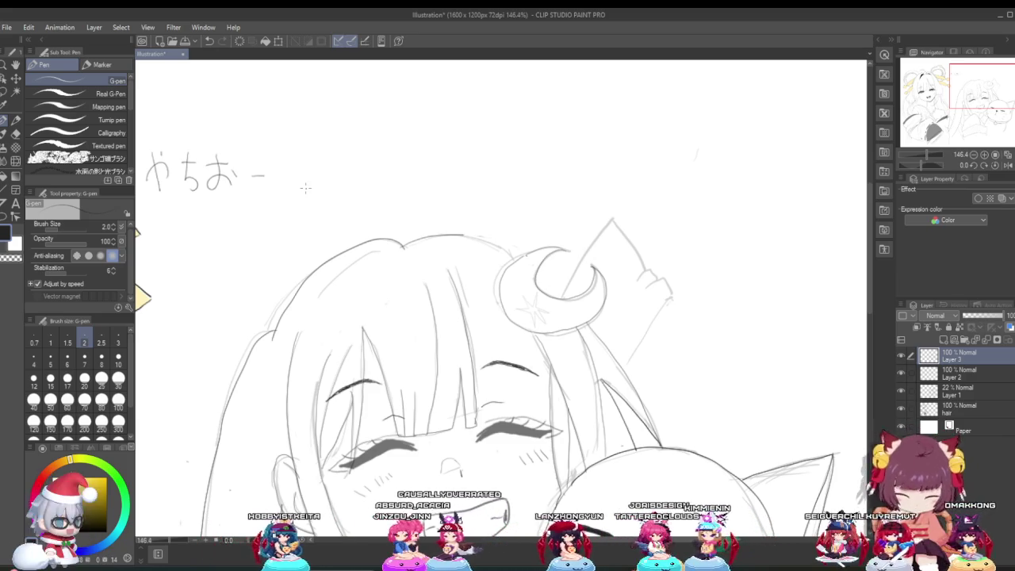
pyautogui.scroll(2, 305, 188)
pyautogui.scroll(1, 588, 265)
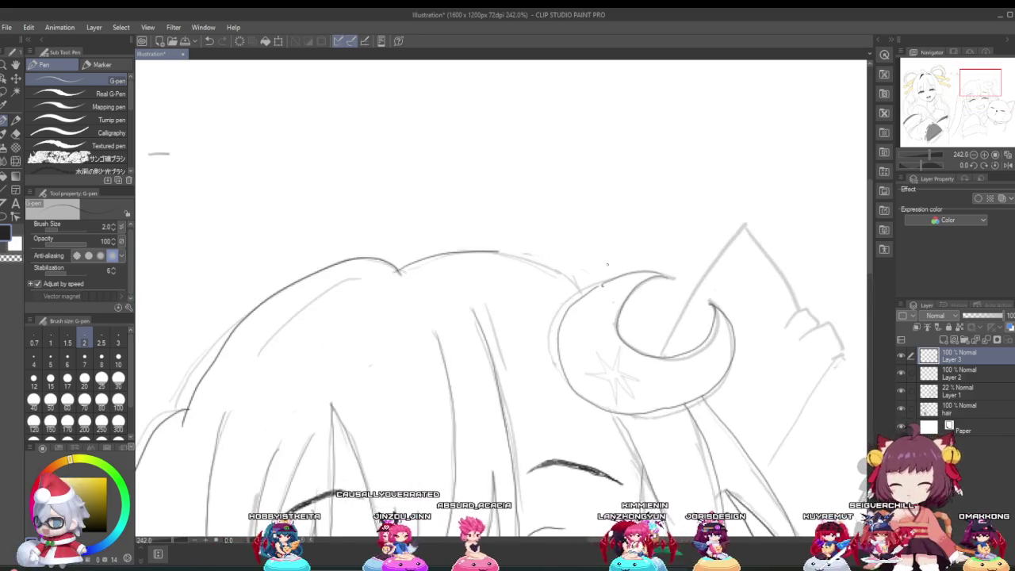
# Undo the last hair stroke and redraw the hair outline up to the crescent ornament.
pyautogui.scroll(1, 588, 266)
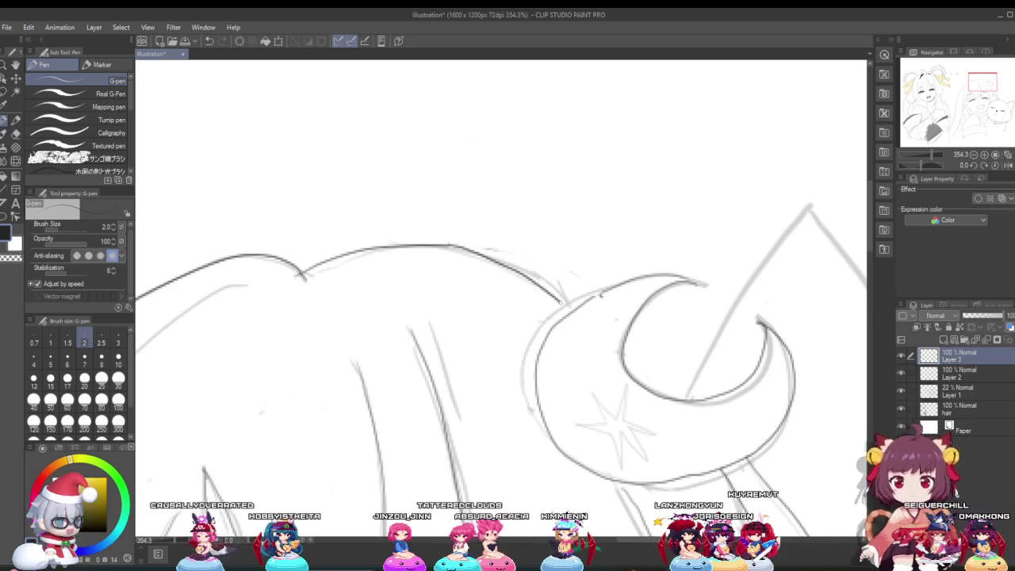
pyautogui.hotkey('ctrl', 'z')
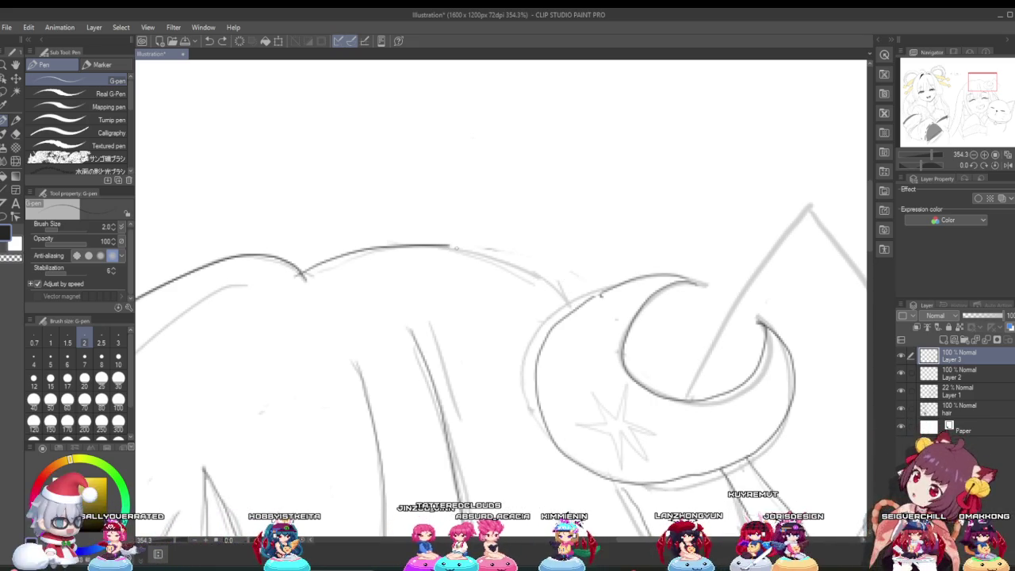
pyautogui.moveTo(450, 247); pyautogui.dragTo(545, 271)
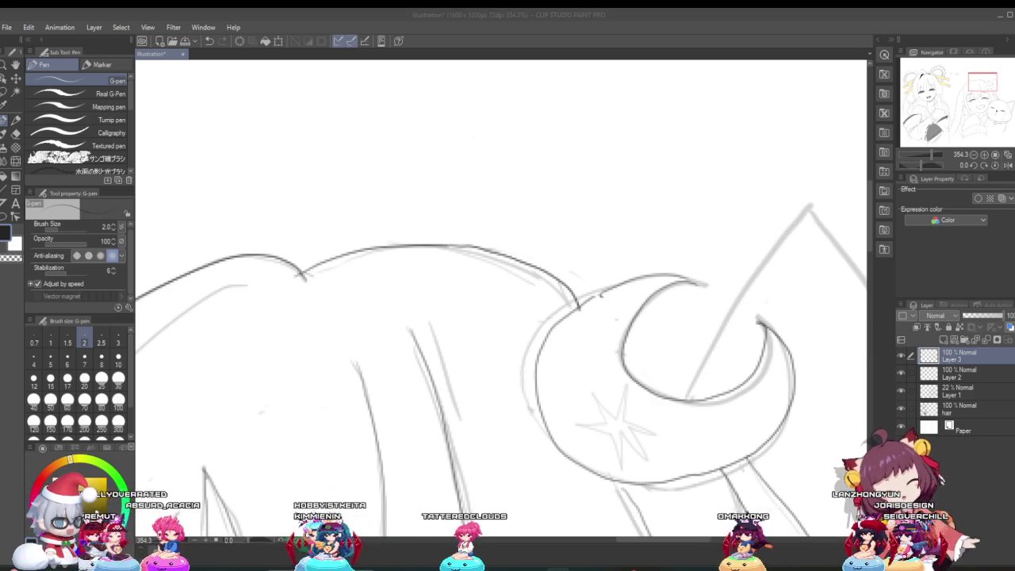
pyautogui.scroll(-3, 301, 349)
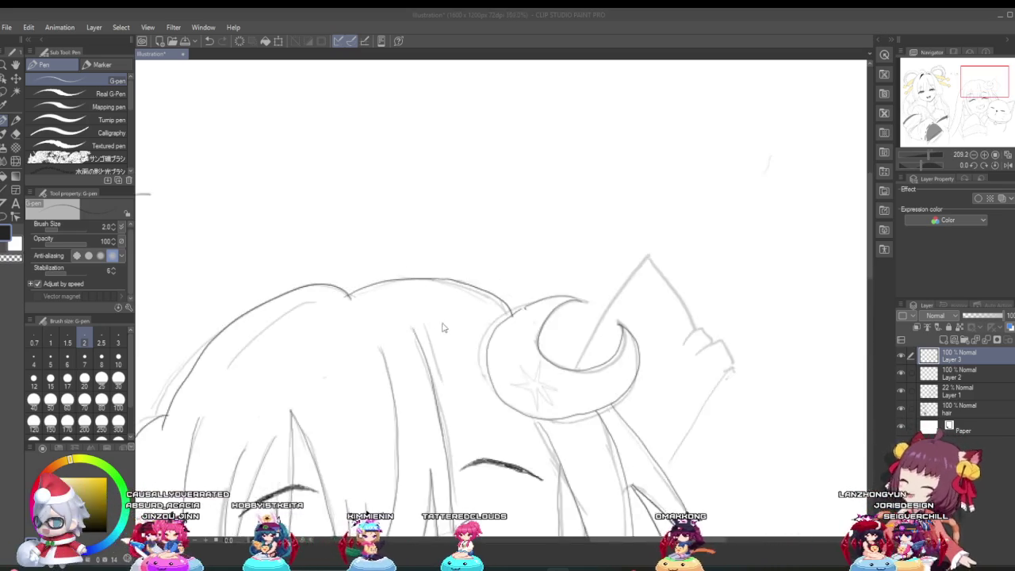
# Switch to the Hard eraser and zoom in on the smiling girl's closed eye.
pyautogui.scroll(-10, 474, 323)
pyautogui.scroll(3, 418, 379)
pyautogui.scroll(3, 419, 379)
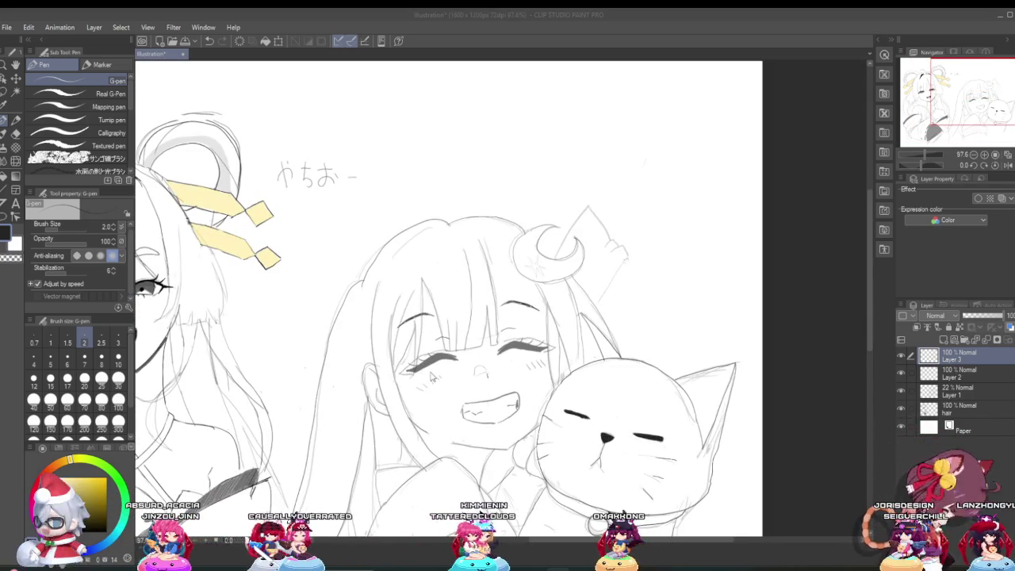
pyautogui.scroll(-3, 426, 379)
pyautogui.scroll(1, 460, 382)
pyautogui.scroll(2, 493, 384)
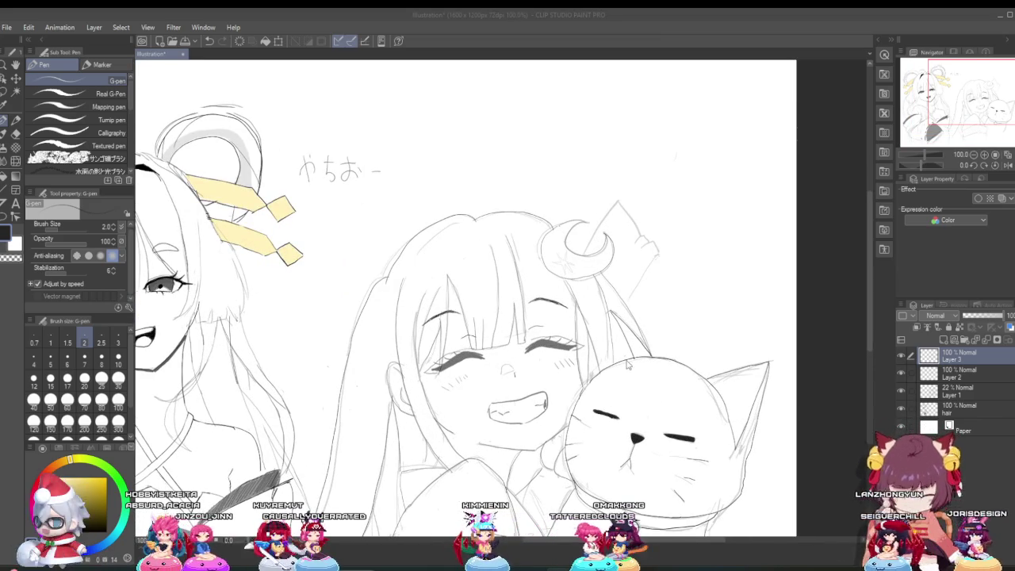
pyautogui.press('e')
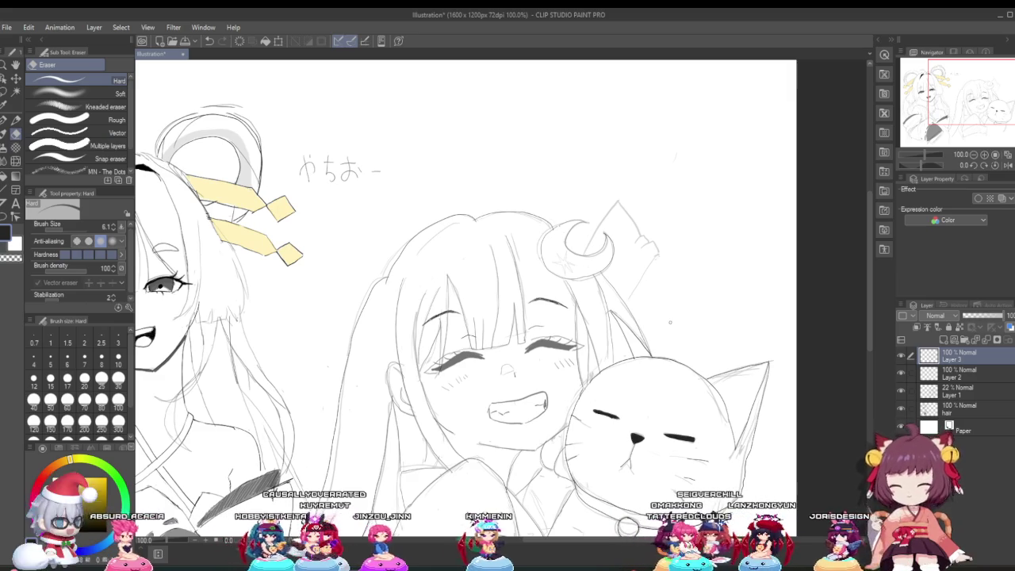
pyautogui.scroll(2, 562, 339)
pyautogui.scroll(1, 562, 339)
pyautogui.scroll(2, 562, 339)
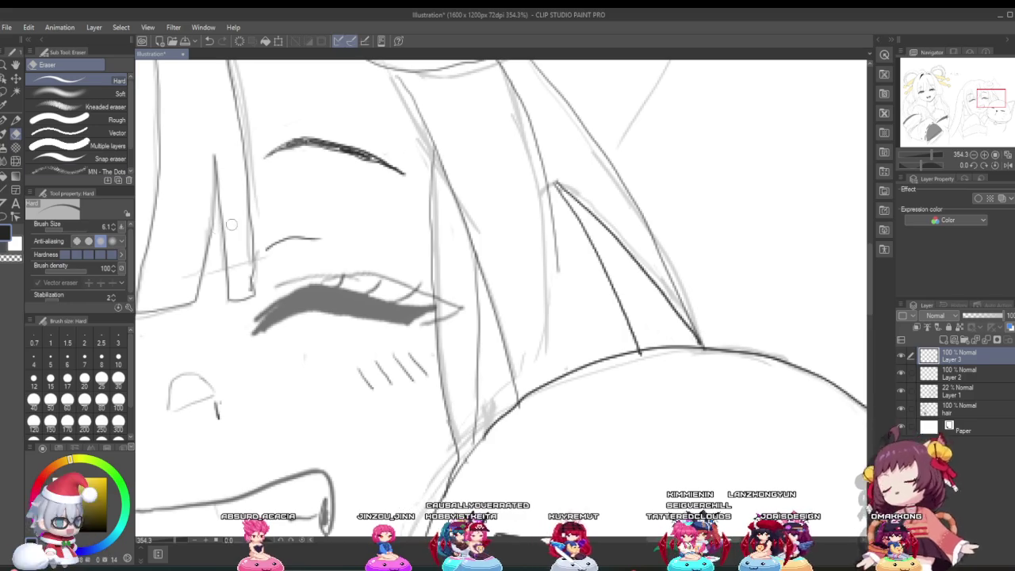
# Return to the G-pen and zoom in to check the girl's face and the cat's ear.
pyautogui.click(5, 124)
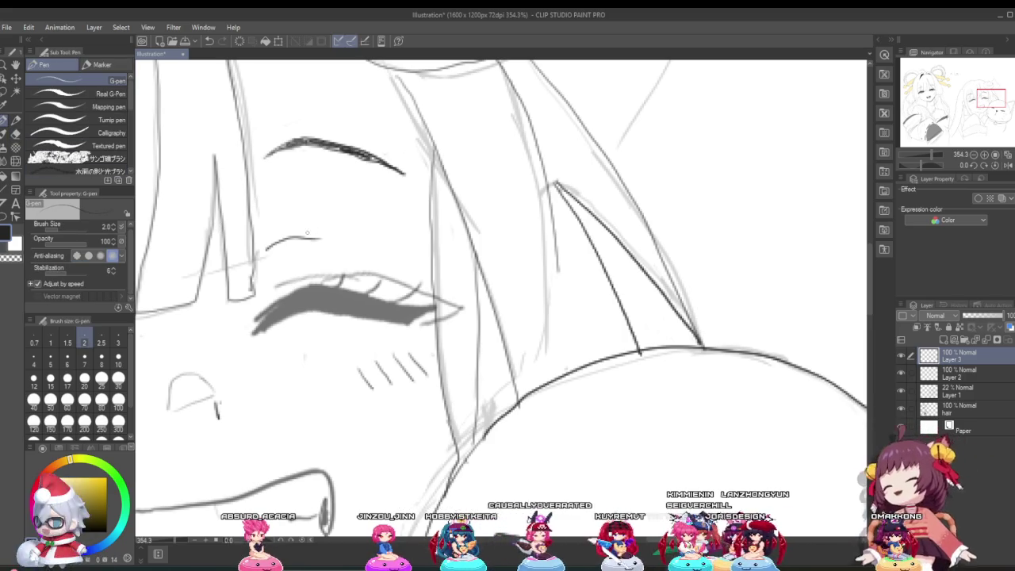
pyautogui.scroll(-3, 394, 234)
pyautogui.scroll(-2, 479, 244)
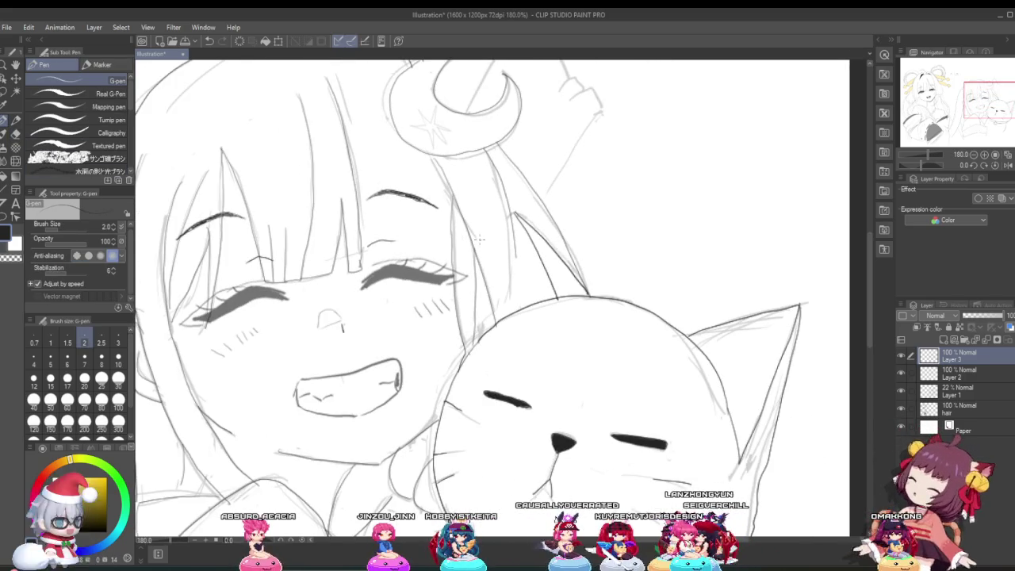
pyautogui.scroll(2, 490, 231)
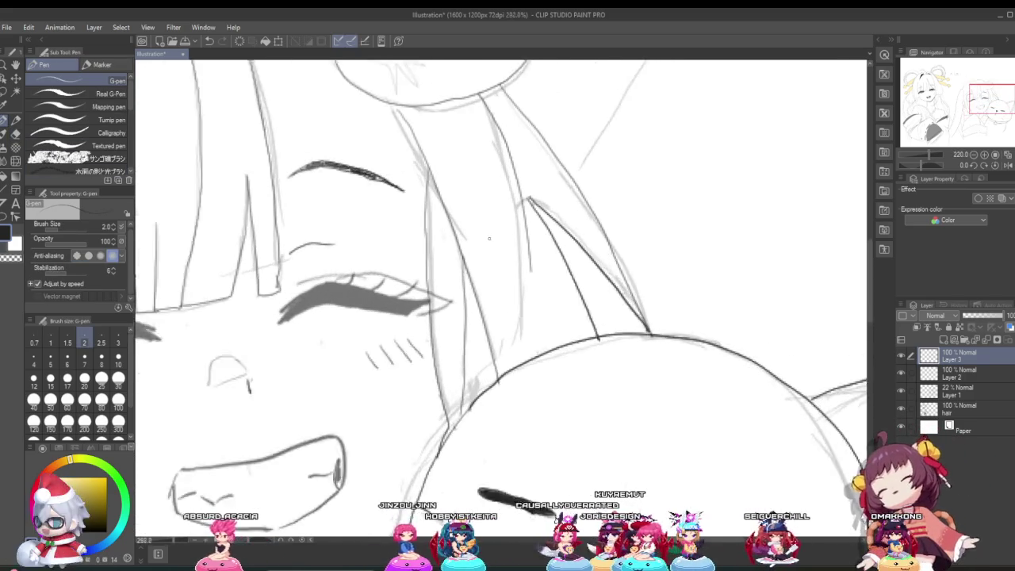
pyautogui.scroll(2, 515, 254)
pyautogui.scroll(1, 546, 283)
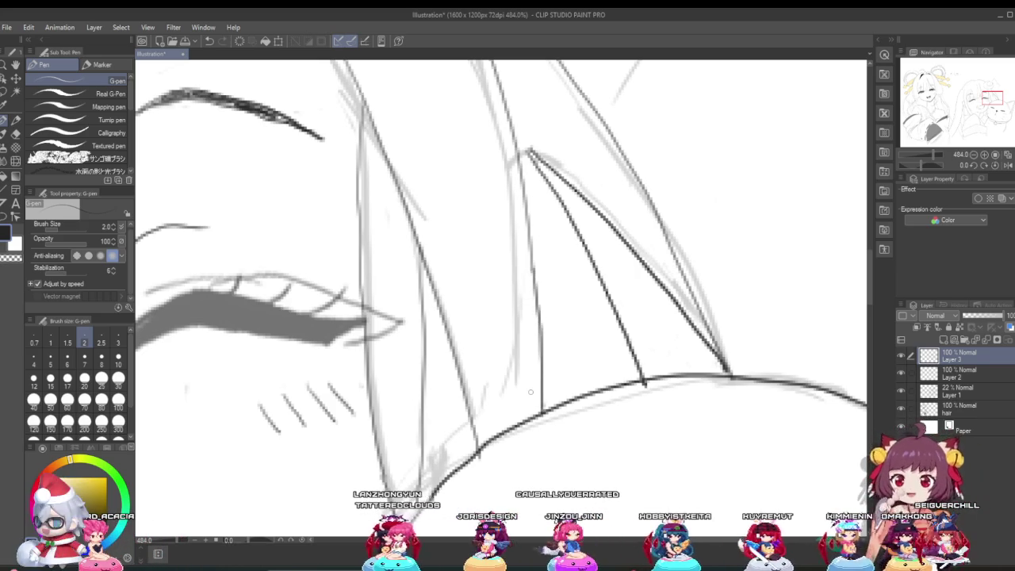
# Zoom out to inspect the whole illustration.
pyautogui.scroll(-2, 512, 386)
pyautogui.scroll(-2, 512, 386)
pyautogui.scroll(-2, 511, 386)
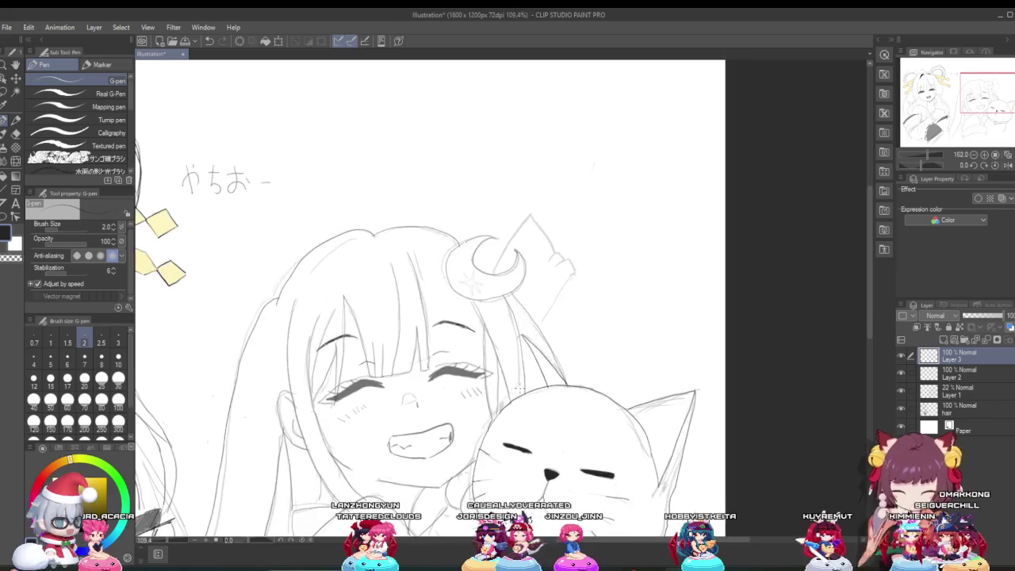
pyautogui.scroll(-1, 512, 387)
pyautogui.scroll(-1, 512, 386)
pyautogui.scroll(1, 511, 386)
pyautogui.scroll(2, 512, 386)
pyautogui.scroll(-1, 511, 387)
pyautogui.scroll(-2, 511, 386)
pyautogui.scroll(2, 512, 386)
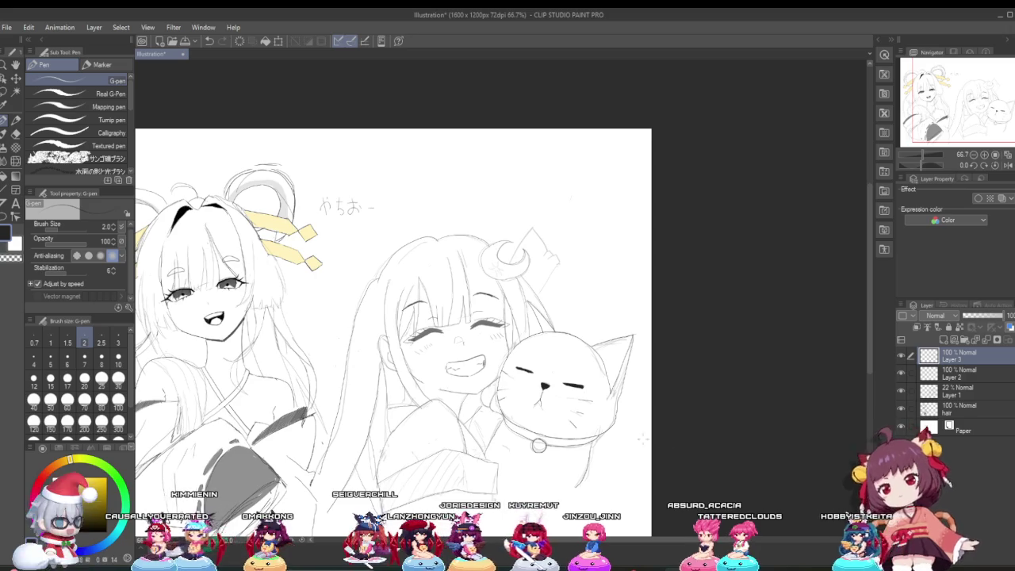
# Zoom into the girl's closed left eye and ink its lower lash line darker with the G-pen.
pyautogui.scroll(2, 570, 408)
pyautogui.scroll(-3, 376, 334)
pyautogui.scroll(2, 396, 341)
pyautogui.scroll(2, 404, 343)
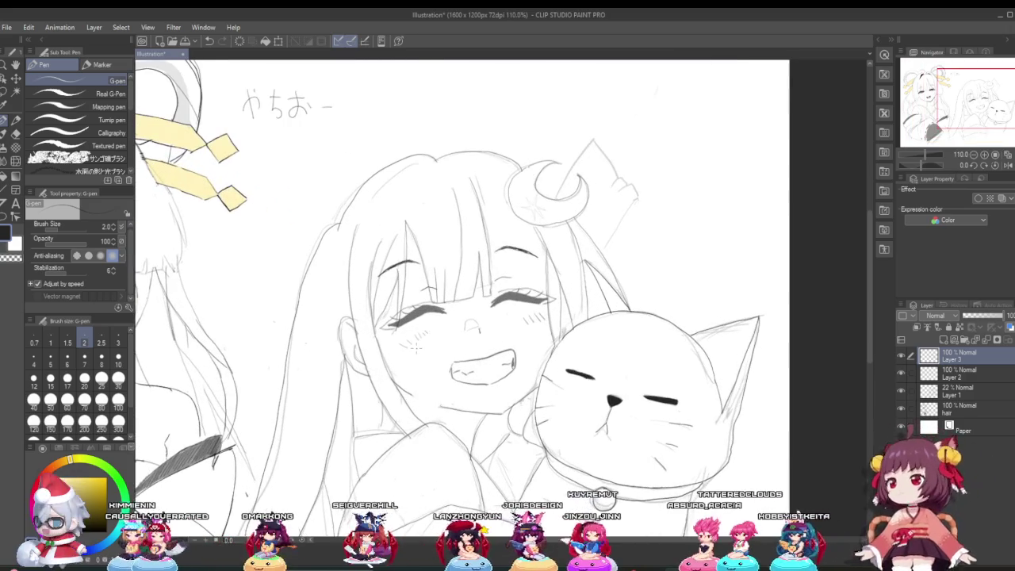
pyautogui.scroll(1, 414, 346)
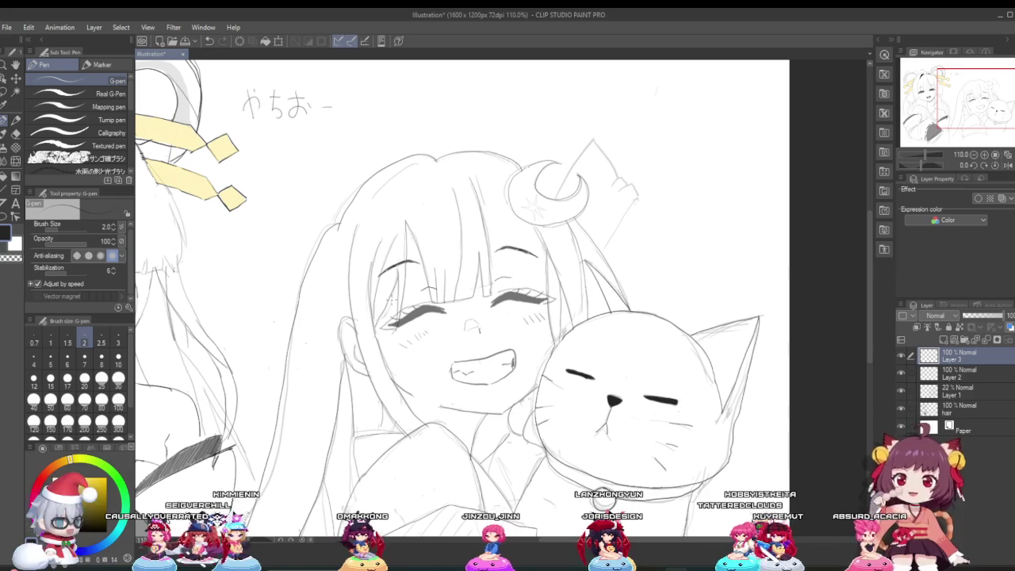
pyautogui.scroll(3, 420, 300)
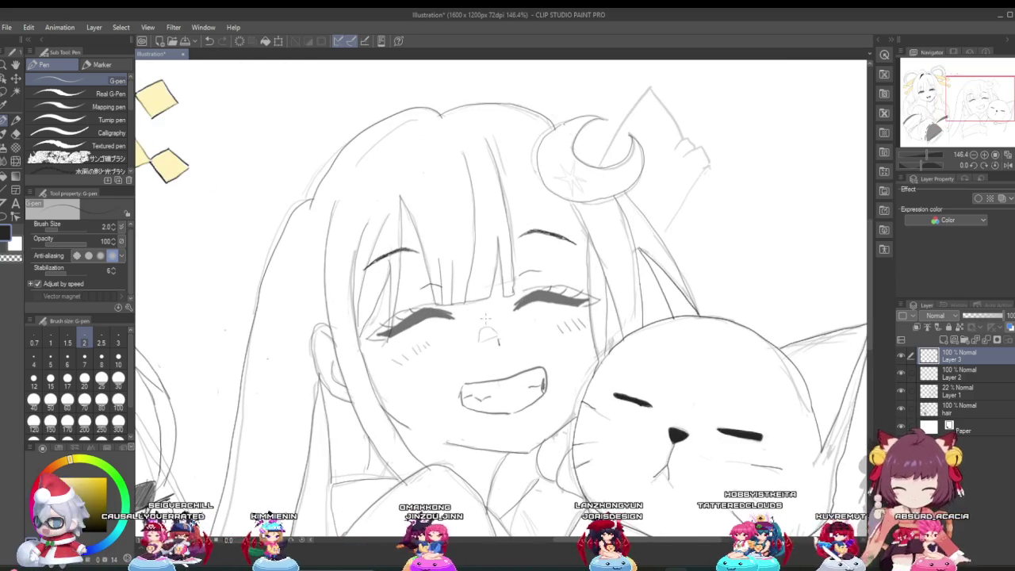
pyautogui.scroll(2, 583, 335)
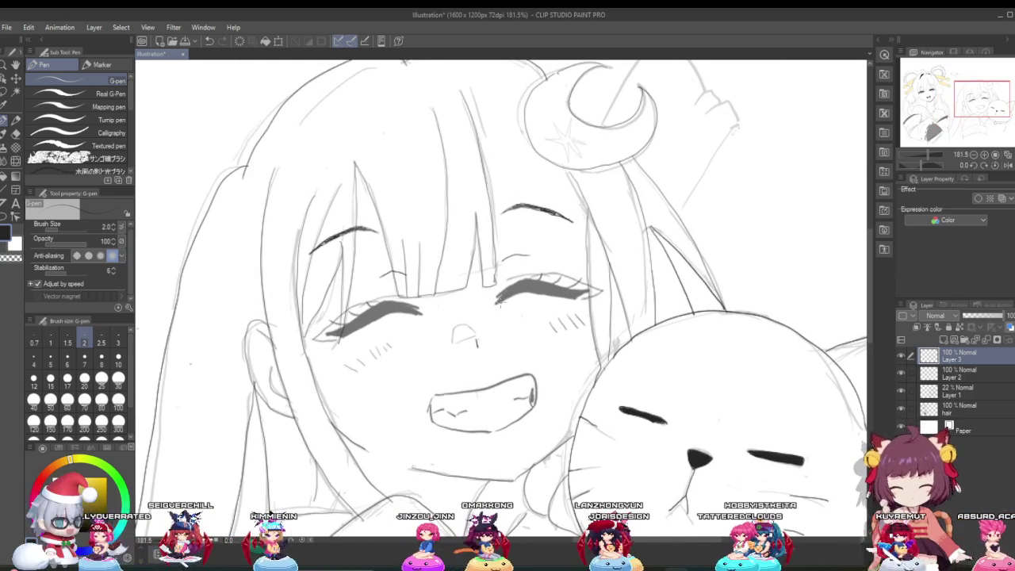
pyautogui.scroll(1, 341, 317)
pyautogui.scroll(1, 341, 317)
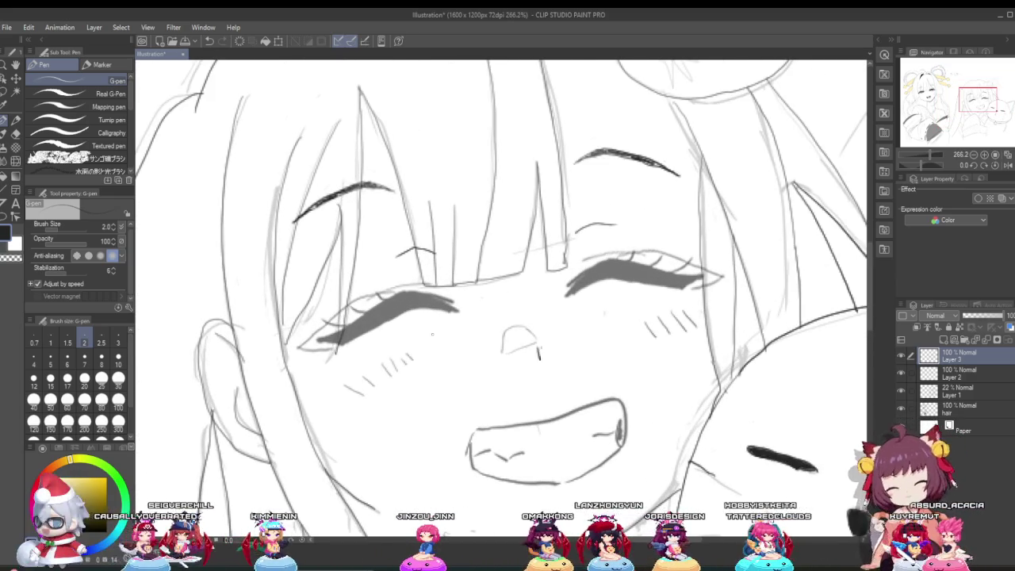
pyautogui.scroll(1, 425, 333)
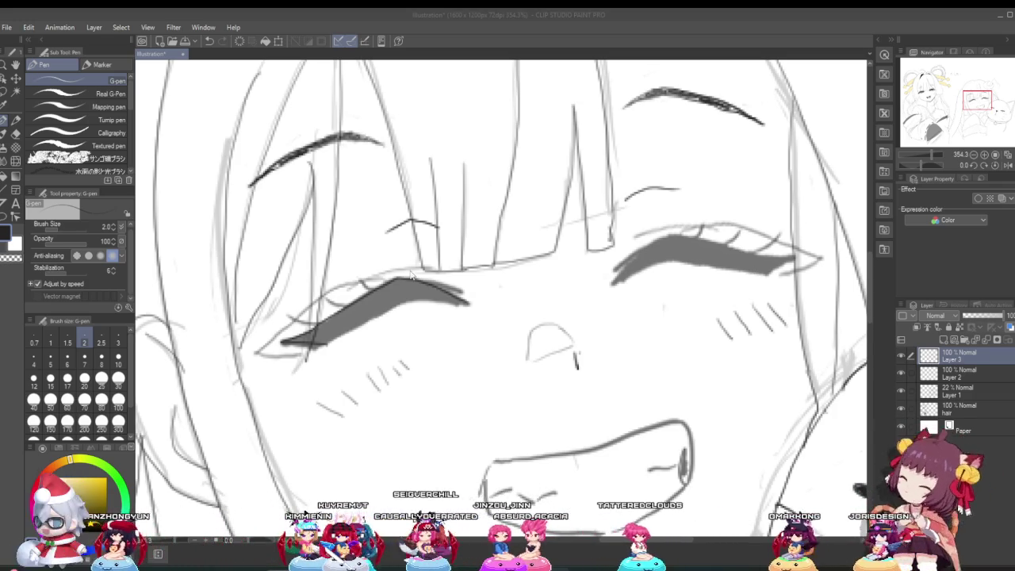
pyautogui.scroll(2, 397, 283)
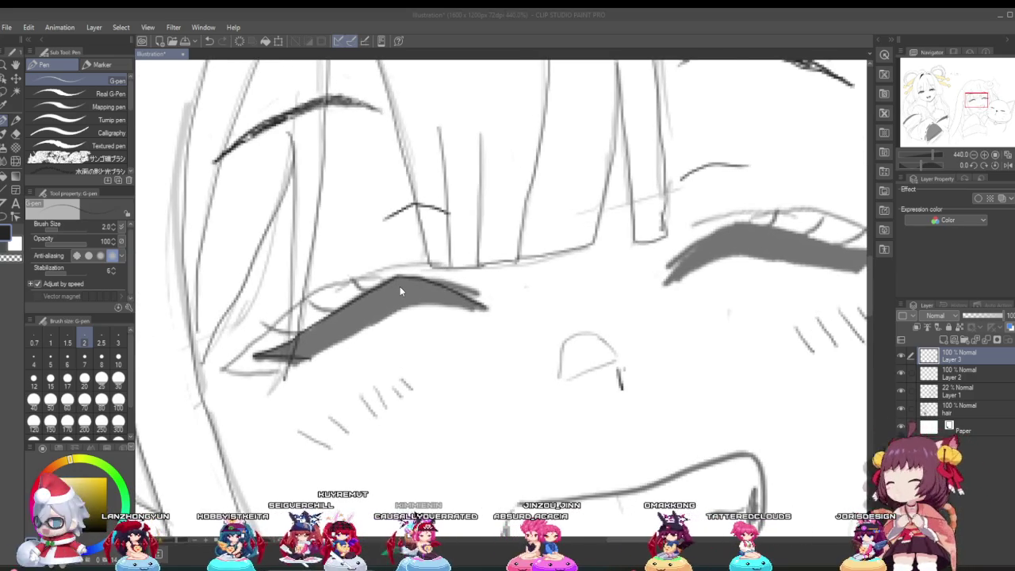
pyautogui.click(309, 358)
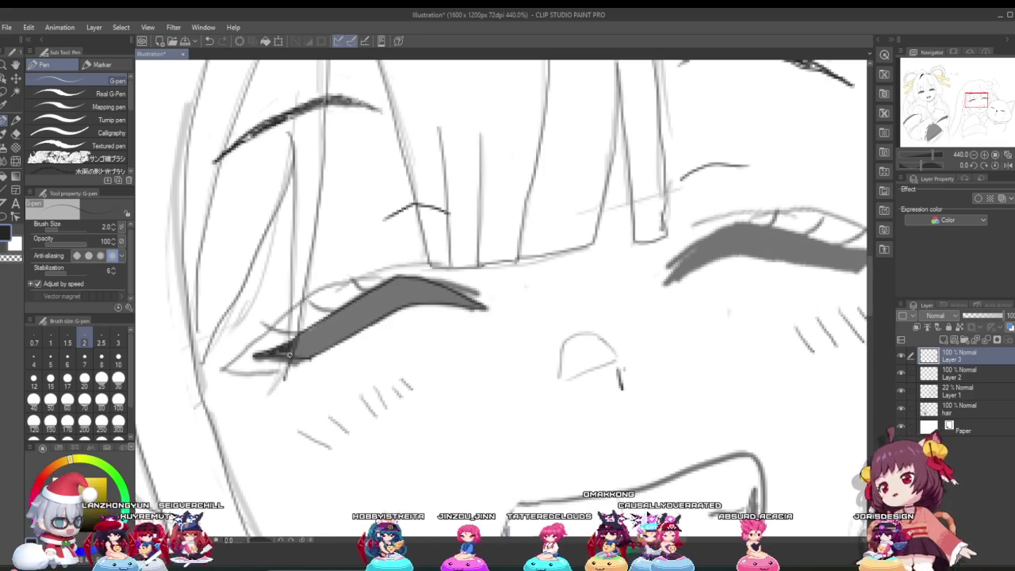
pyautogui.moveTo(300, 352); pyautogui.dragTo(373, 295)
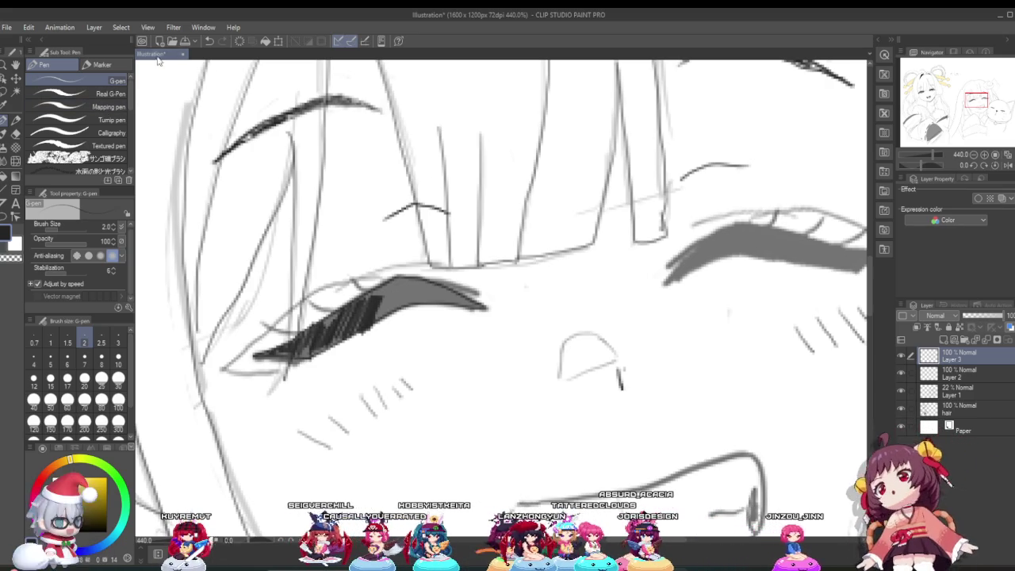
# Hatch dense dark strokes inside the left eye's lash shape on Layer 3.
pyautogui.scroll(2, 396, 272)
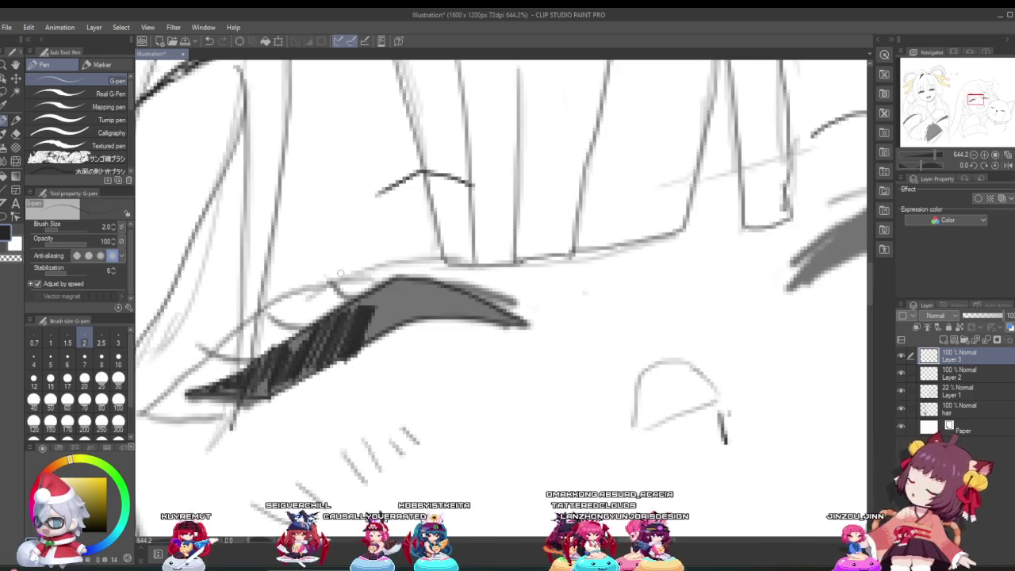
pyautogui.scroll(1, 343, 271)
pyautogui.scroll(-1, 343, 272)
pyautogui.scroll(-1, 344, 271)
pyautogui.scroll(-1, 343, 271)
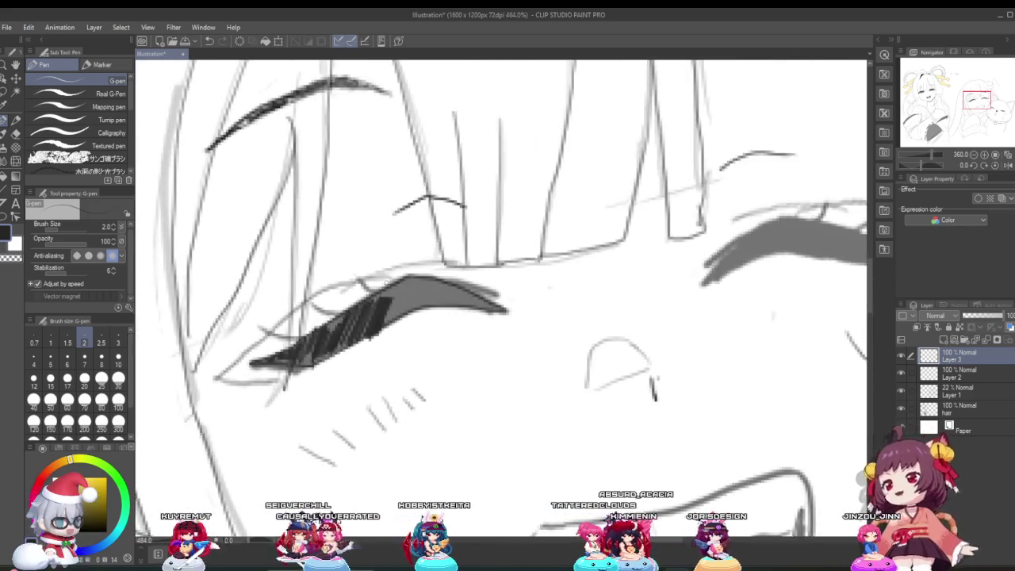
pyautogui.scroll(2, 379, 283)
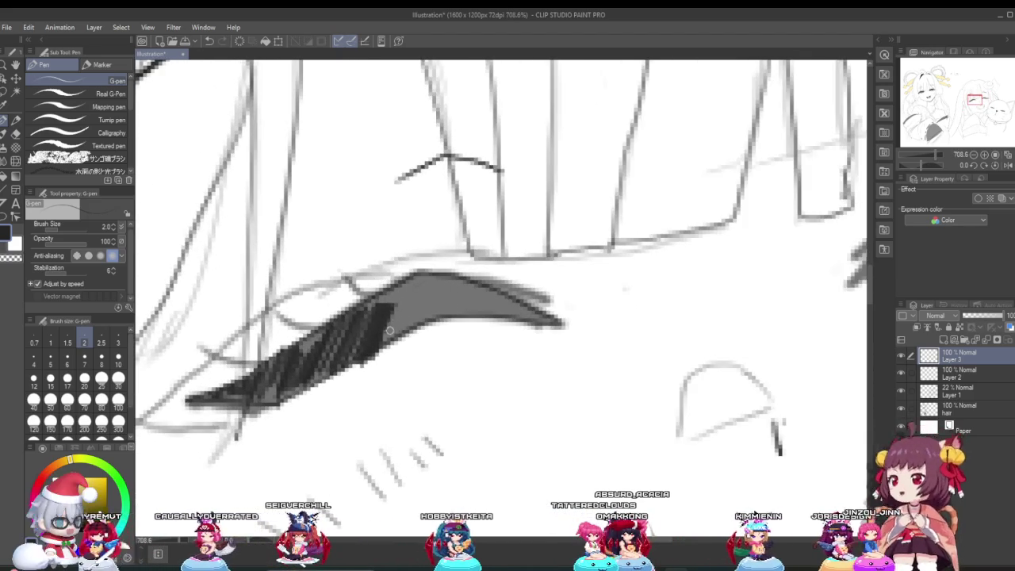
pyautogui.moveTo(396, 313); pyautogui.dragTo(428, 283)
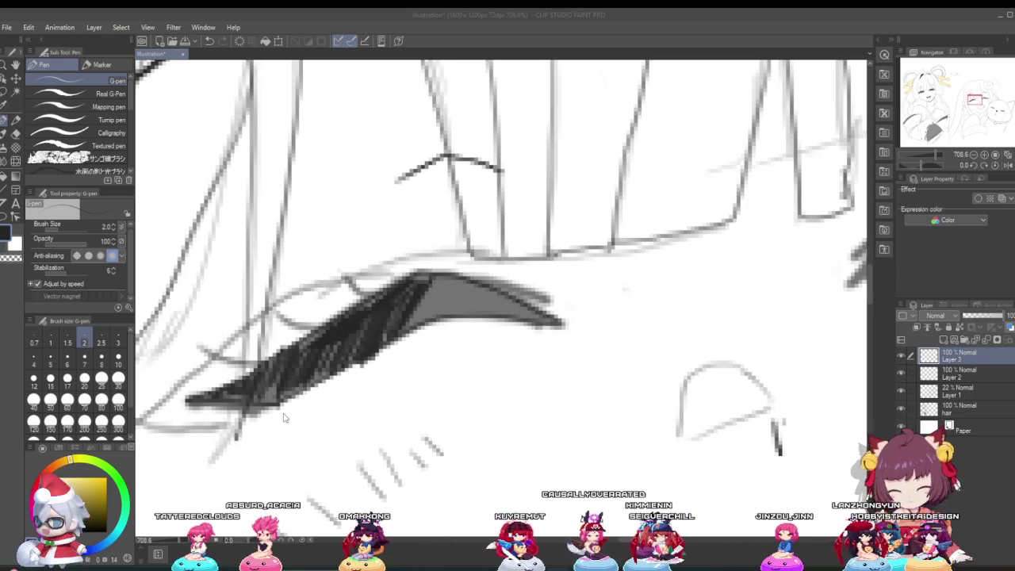
pyautogui.click(441, 291)
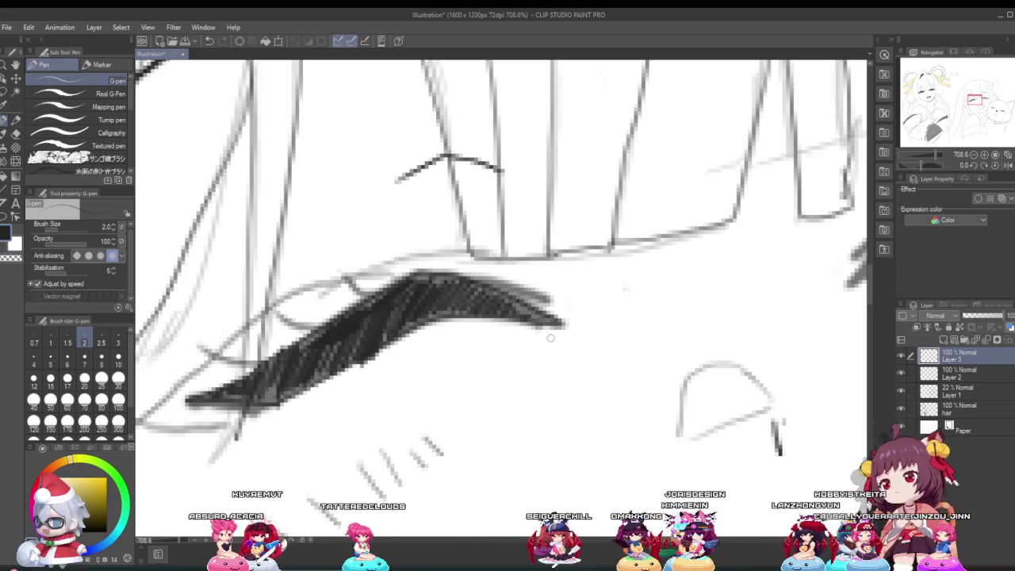
pyautogui.scroll(-1, 550, 337)
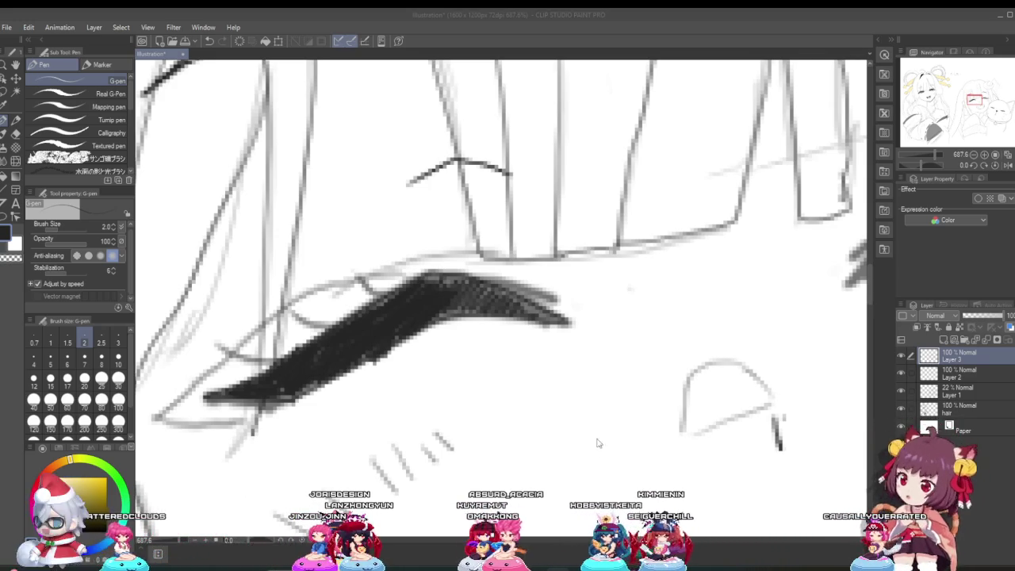
# At 800% zoom, paint the lash's lighter right end and top edge solid black.
pyautogui.scroll(-3, 598, 444)
pyautogui.scroll(-3, 597, 445)
pyautogui.scroll(3, 502, 333)
pyautogui.scroll(2, 503, 333)
pyautogui.scroll(1, 503, 333)
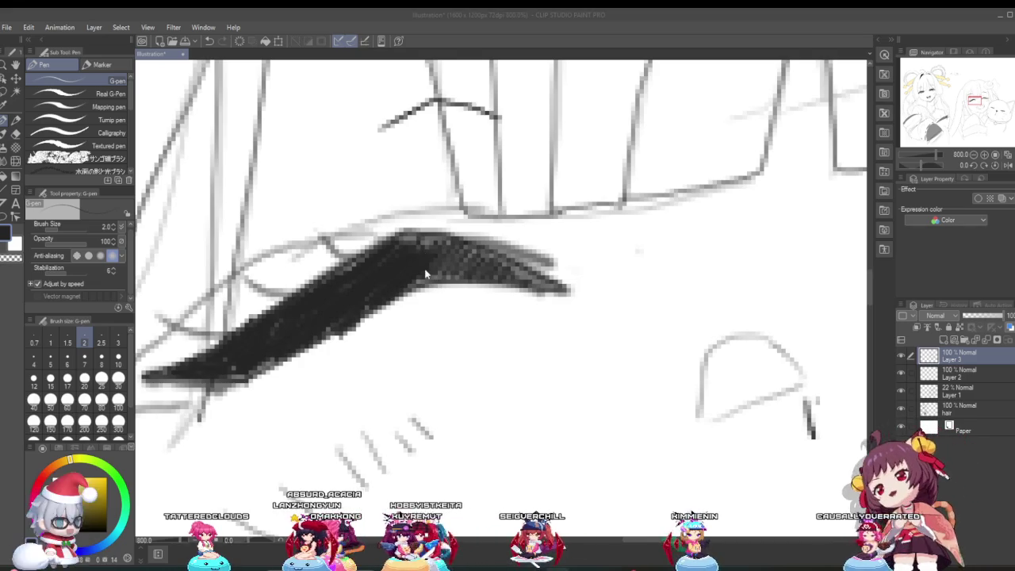
pyautogui.moveTo(456, 279); pyautogui.dragTo(496, 267)
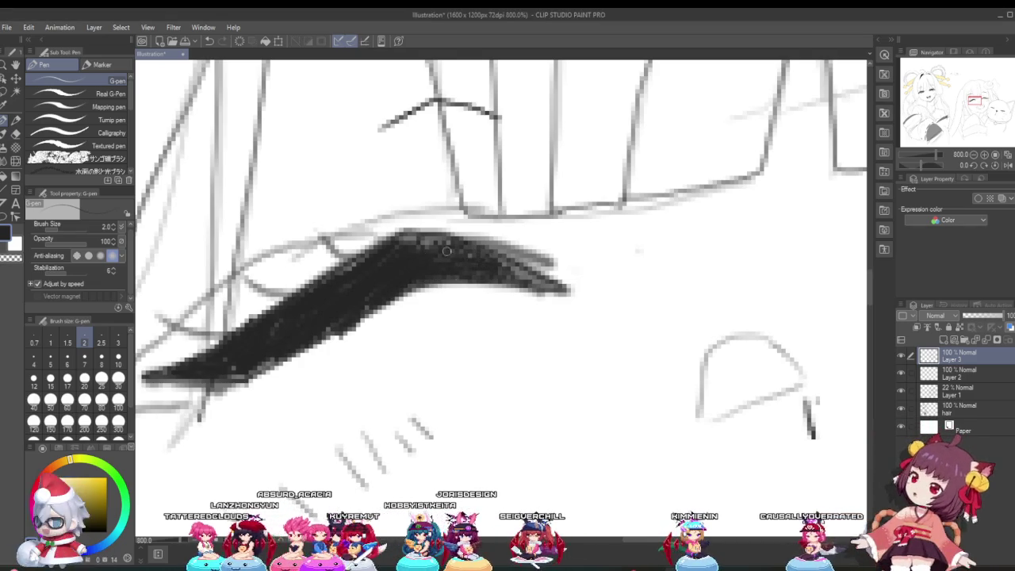
pyautogui.moveTo(410, 244); pyautogui.dragTo(413, 273)
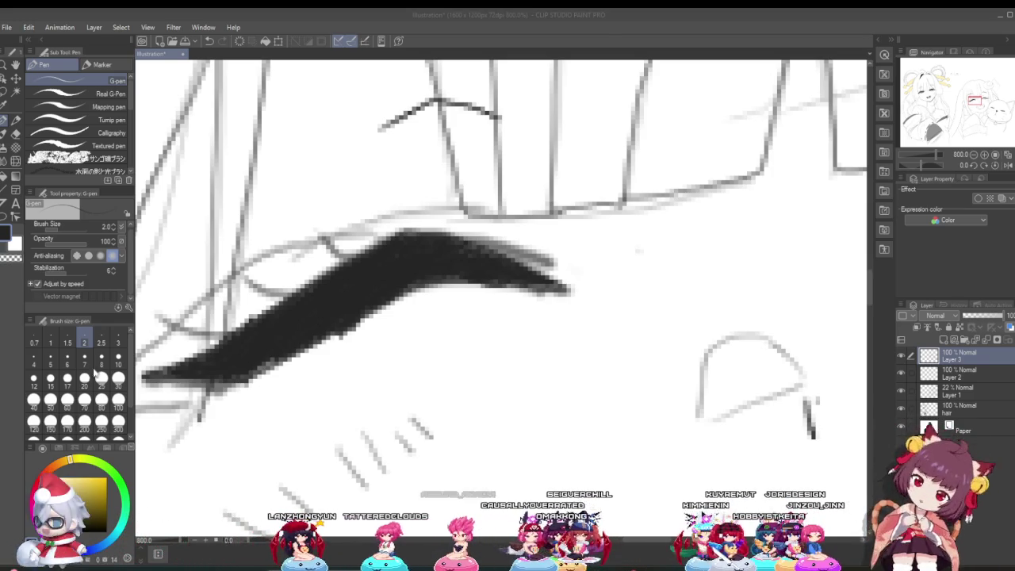
pyautogui.scroll(-3, 492, 240)
# Zoom into the right eye and draw a darker G-pen line along the grey lash's top edge.
pyautogui.scroll(-2, 515, 262)
pyautogui.scroll(-2, 547, 302)
pyautogui.scroll(-2, 578, 331)
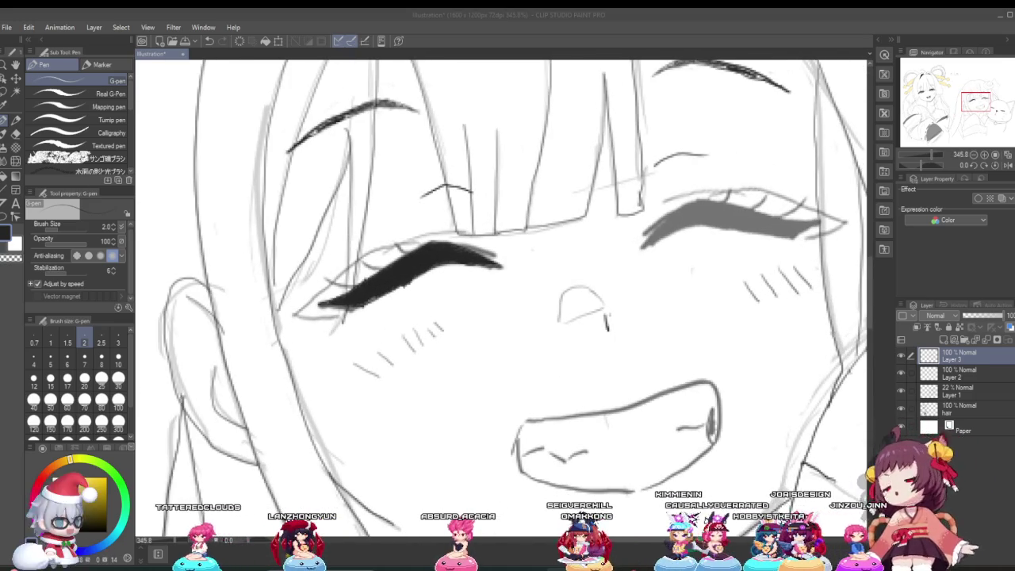
pyautogui.click(4, 120)
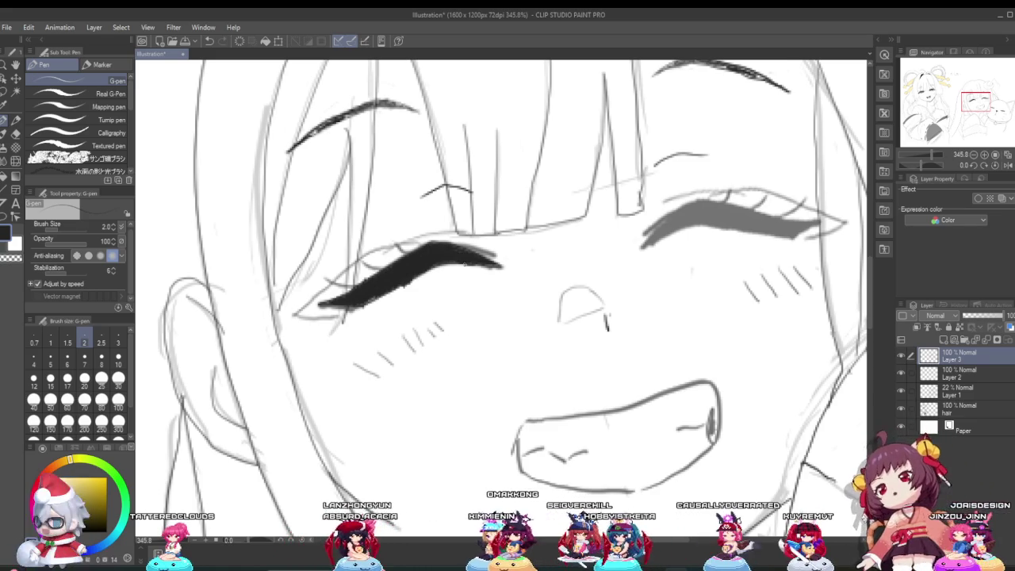
pyautogui.scroll(-1, 466, 275)
pyautogui.scroll(-1, 529, 279)
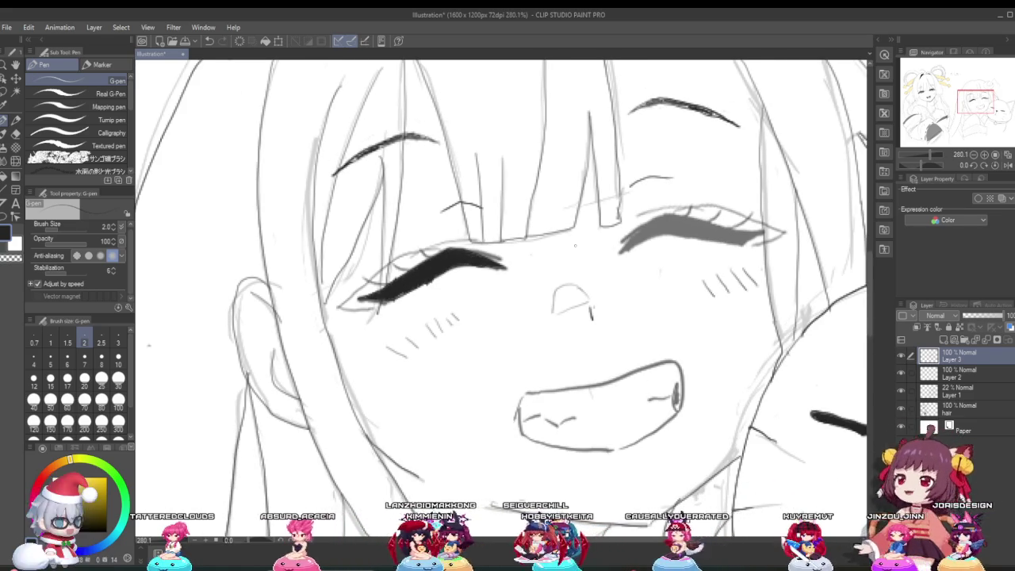
pyautogui.scroll(-1, 528, 279)
pyautogui.scroll(2, 528, 279)
pyautogui.scroll(3, 742, 233)
pyautogui.scroll(1, 741, 233)
pyautogui.scroll(1, 742, 232)
pyautogui.scroll(1, 741, 233)
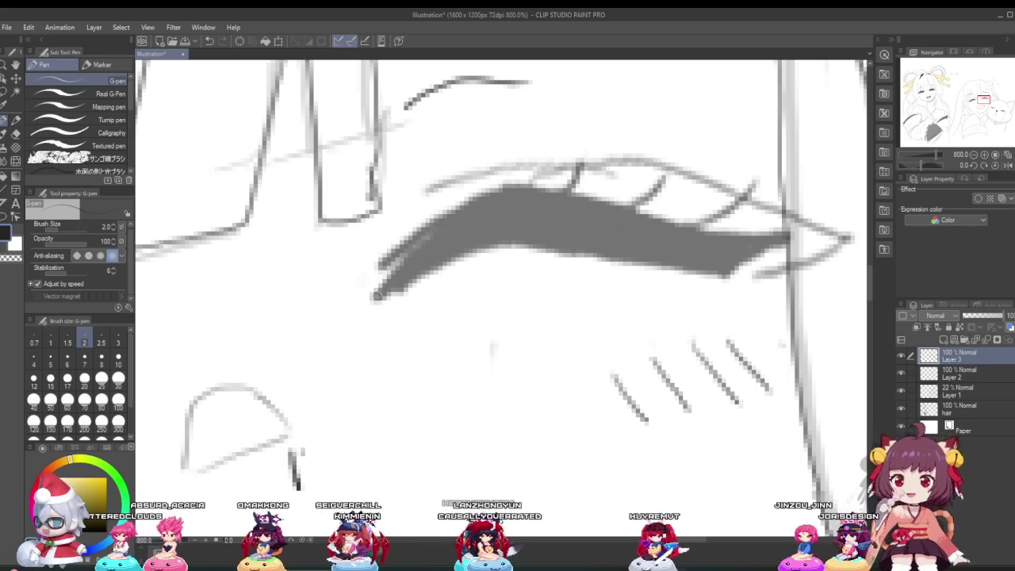
pyautogui.moveTo(376, 295); pyautogui.dragTo(575, 194)
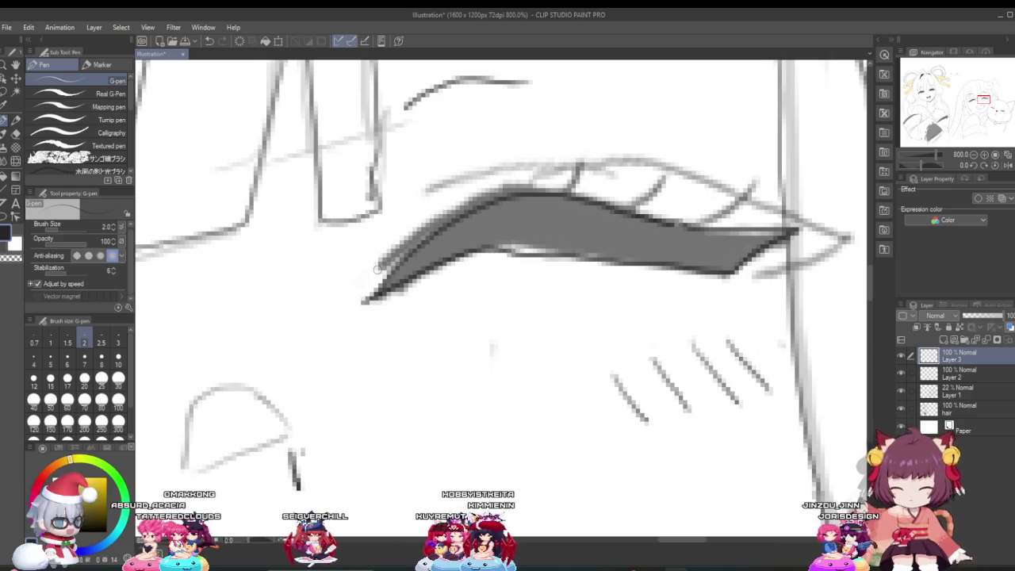
# Zoom out to view the whole illustration on the canvas.
pyautogui.scroll(-3, 524, 276)
pyautogui.scroll(-2, 523, 276)
pyautogui.scroll(-1, 523, 276)
pyautogui.scroll(-1, 523, 276)
pyautogui.scroll(1, 478, 329)
pyautogui.scroll(1, 478, 329)
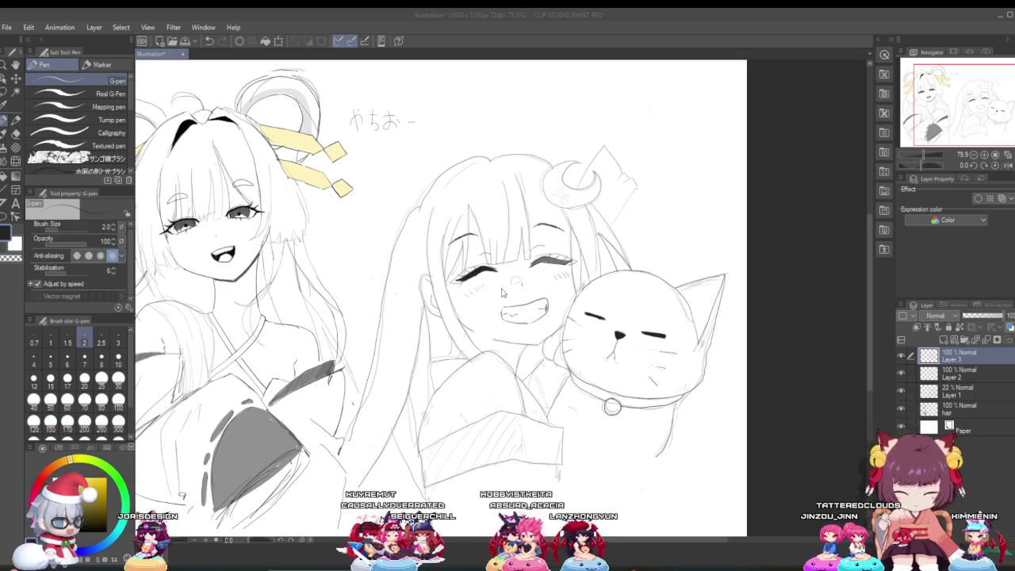
pyautogui.scroll(2, 533, 264)
pyautogui.scroll(1, 533, 264)
pyautogui.scroll(-4, 539, 270)
pyautogui.scroll(2, 548, 276)
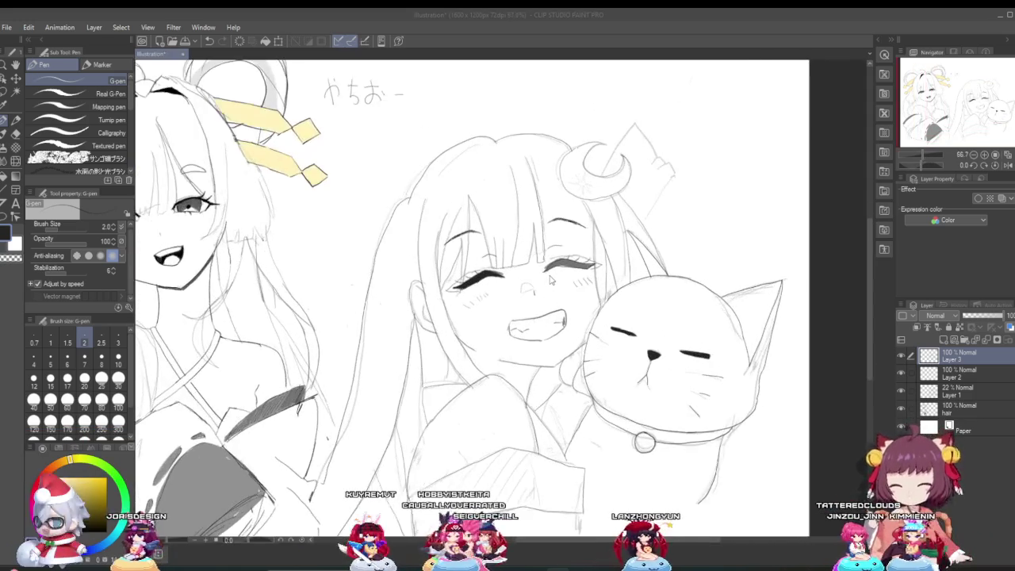
pyautogui.scroll(3, 551, 279)
pyautogui.scroll(2, 547, 280)
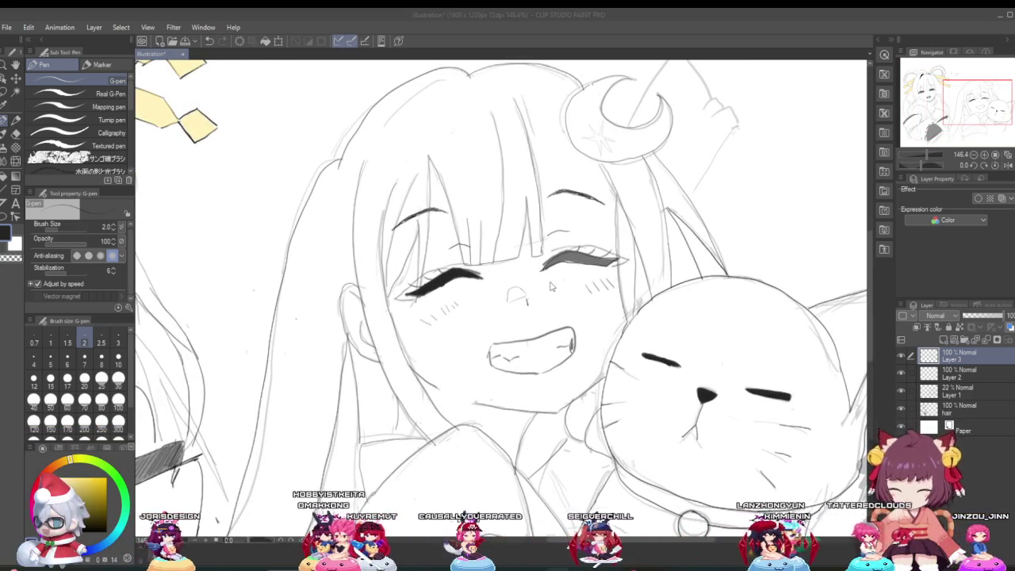
pyautogui.scroll(1, 551, 287)
pyautogui.scroll(1, 577, 294)
pyautogui.scroll(2, 576, 281)
pyautogui.scroll(1, 573, 271)
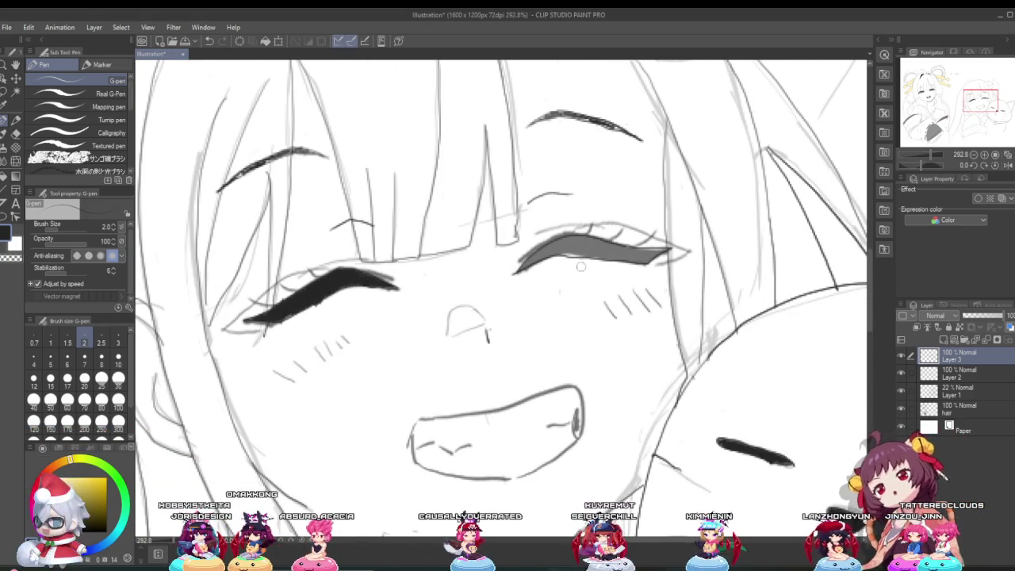
pyautogui.rightClick(565, 259)
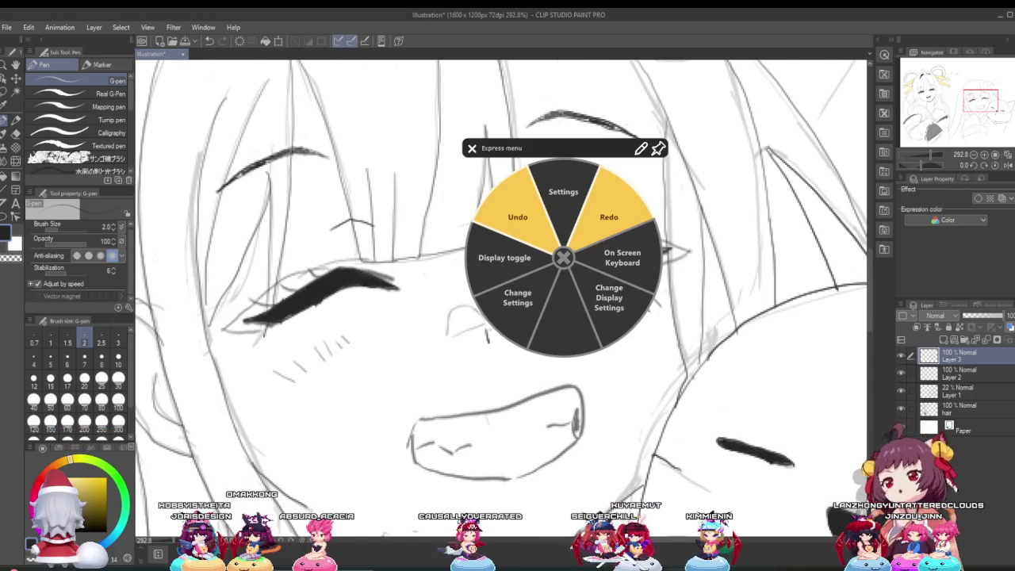
pyautogui.click(561, 259)
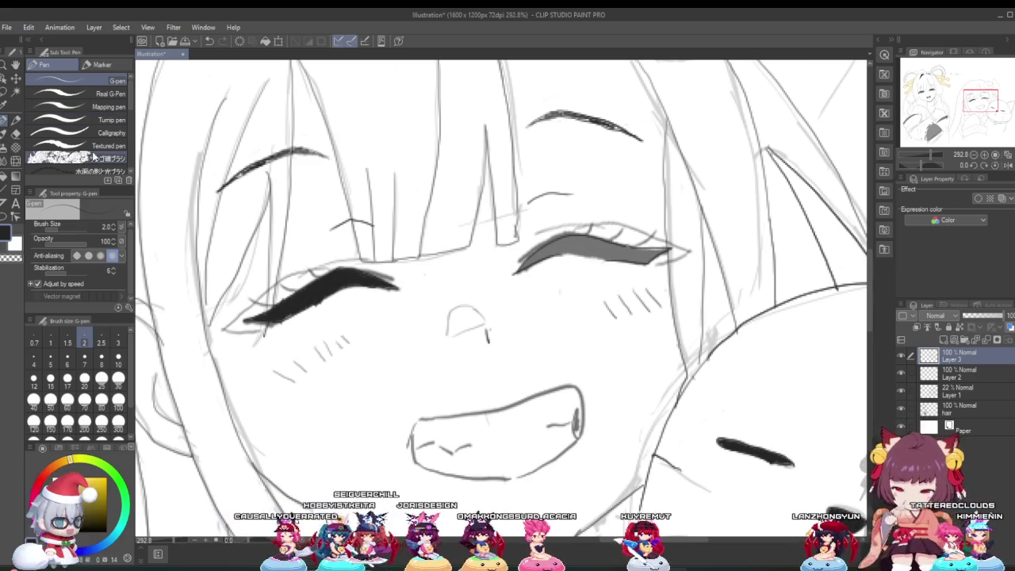
pyautogui.scroll(1, 566, 238)
pyautogui.scroll(2, 566, 237)
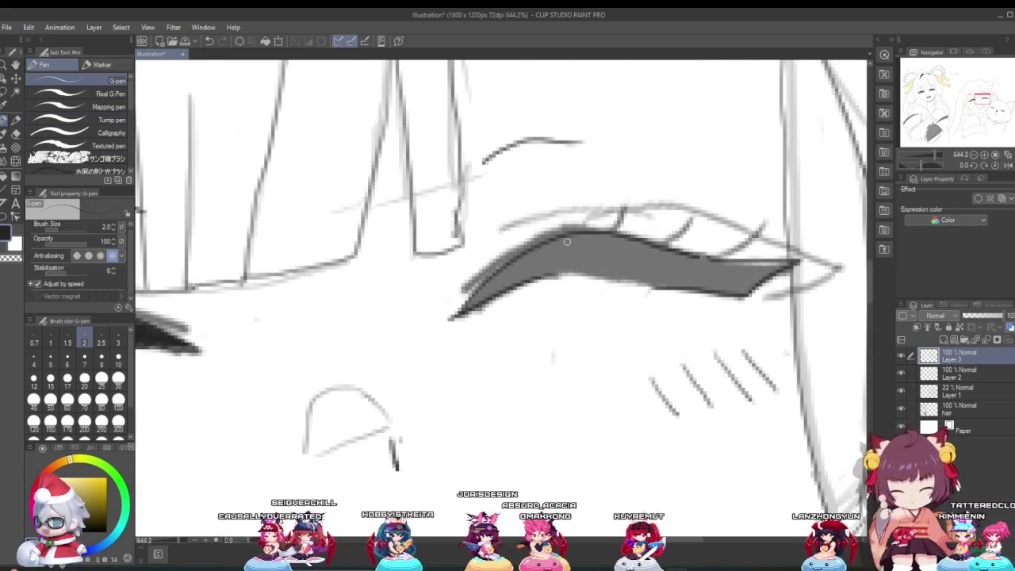
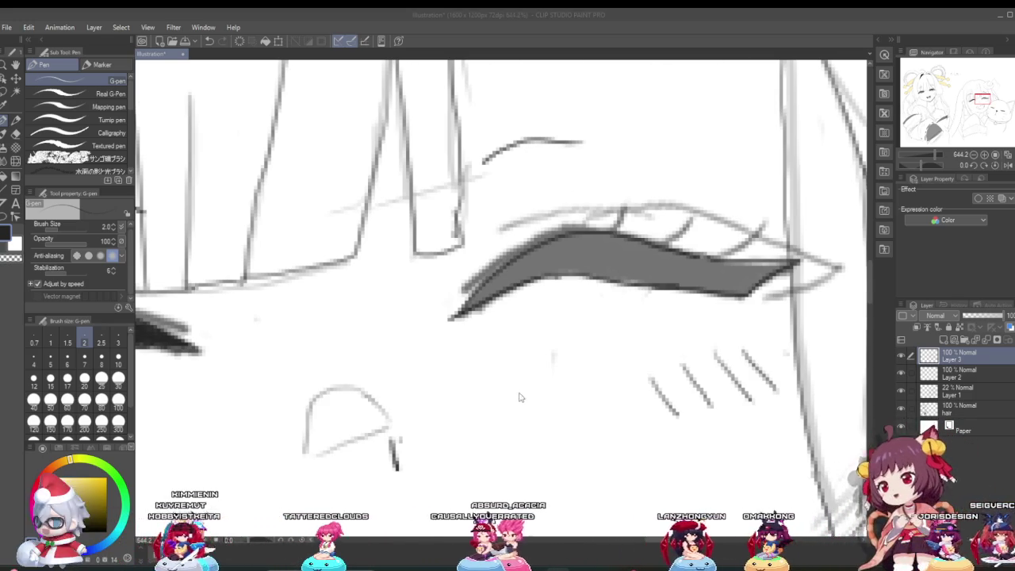
# Raise the G-pen size to 2.5 with the ] shortcut, then zoom back onto the eye.
pyautogui.scroll(-3, 560, 384)
pyautogui.scroll(-2, 560, 384)
pyautogui.scroll(-2, 555, 388)
pyautogui.scroll(-2, 539, 405)
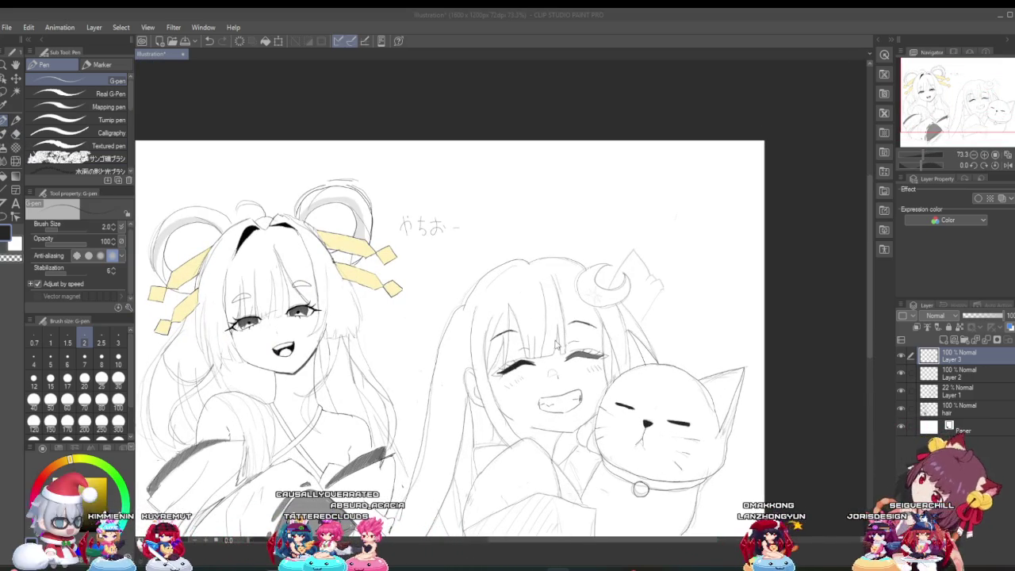
pyautogui.scroll(1, 639, 384)
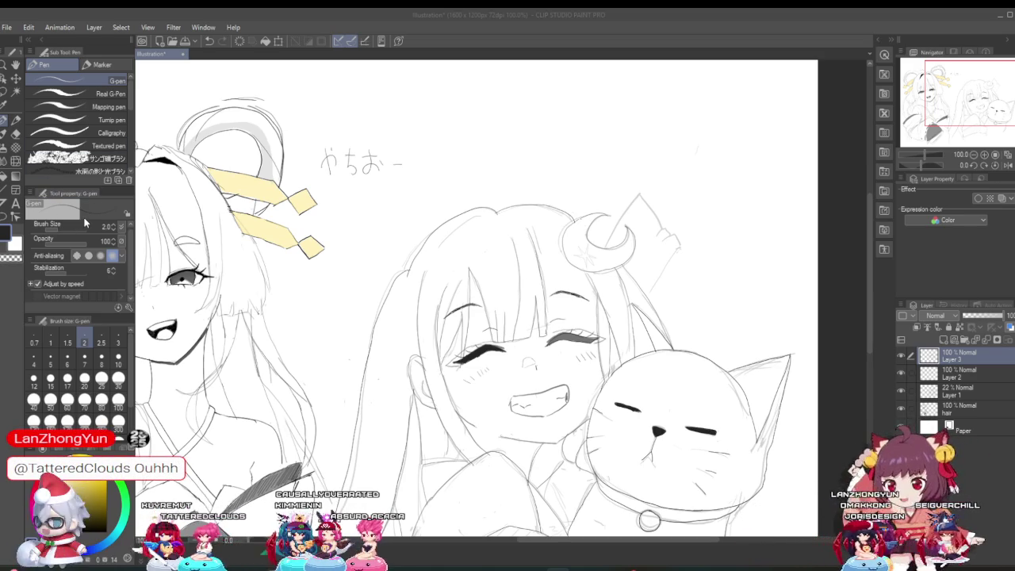
pyautogui.press(']')
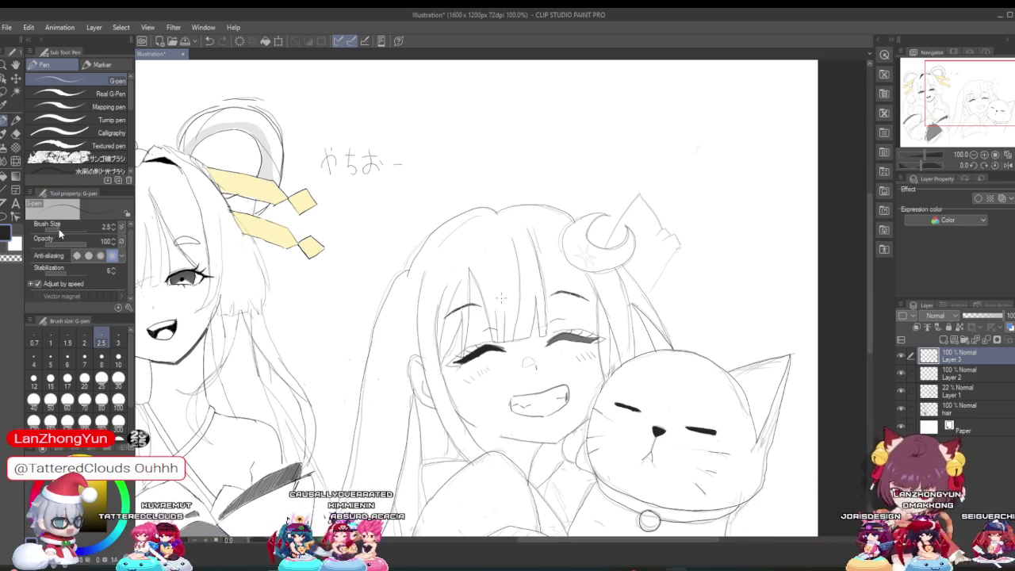
pyautogui.scroll(2, 479, 323)
pyautogui.scroll(2, 479, 323)
pyautogui.scroll(2, 479, 323)
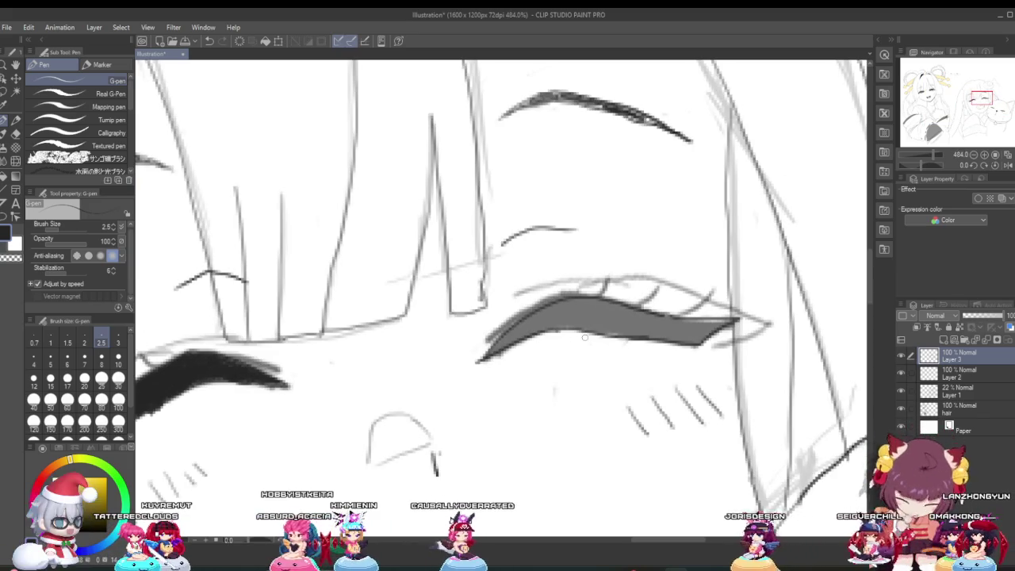
# Stroke over the right closed eye's lash line to make it darker and thicker.
pyautogui.scroll(1, 571, 341)
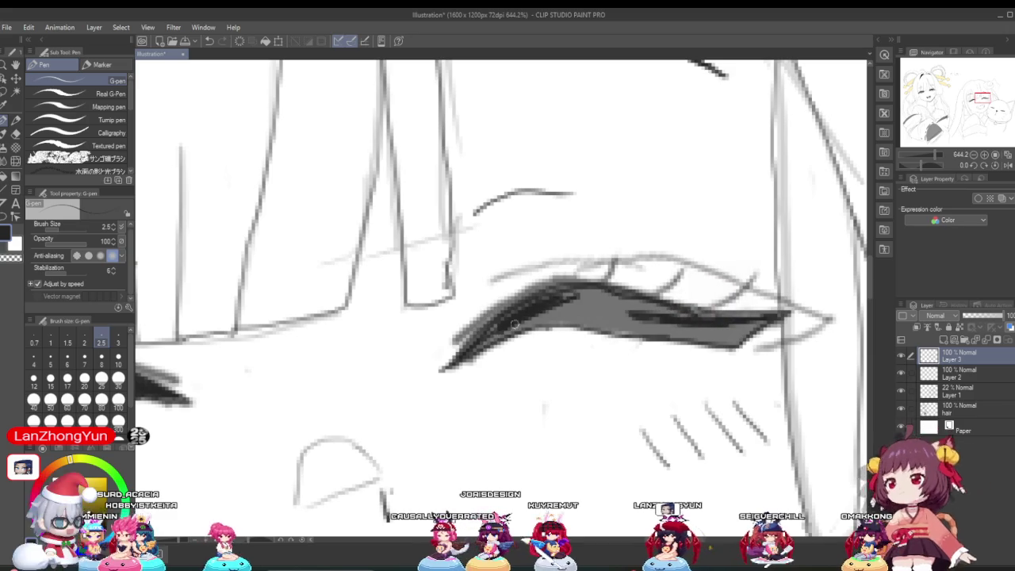
pyautogui.moveTo(487, 343); pyautogui.dragTo(575, 300)
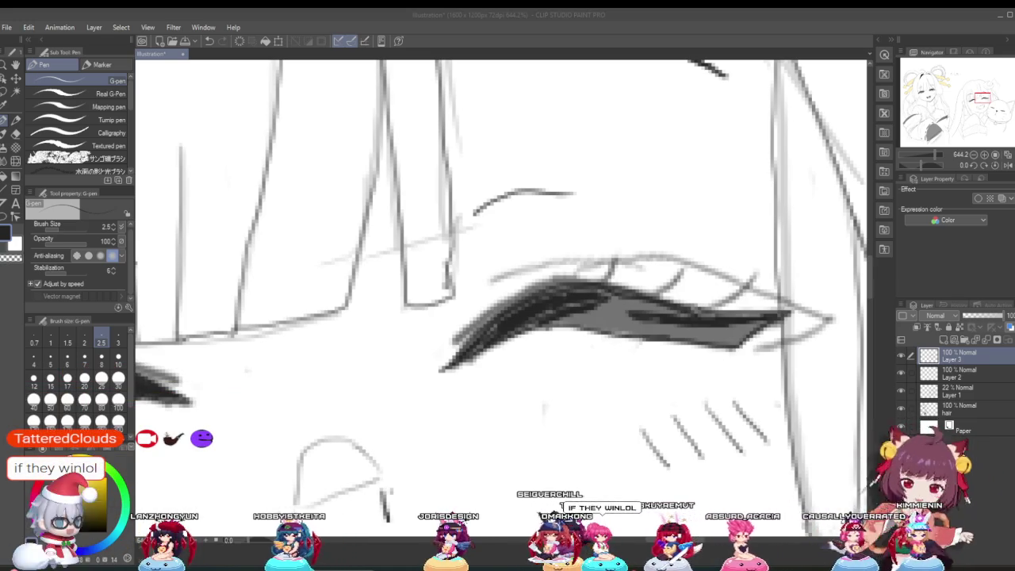
pyautogui.scroll(-2, 591, 363)
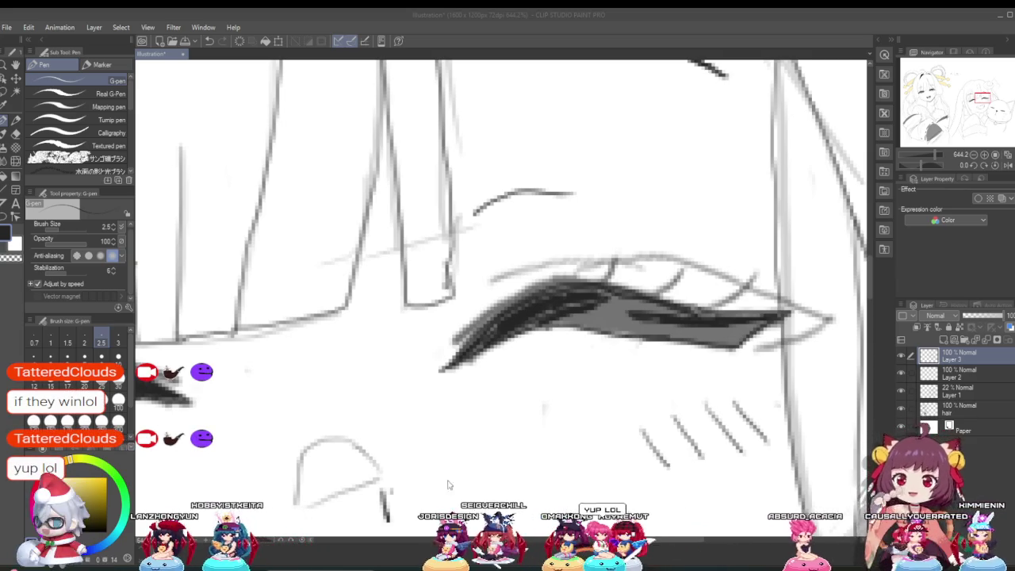
pyautogui.scroll(-2, 591, 363)
pyautogui.scroll(-1, 591, 362)
pyautogui.scroll(-3, 591, 363)
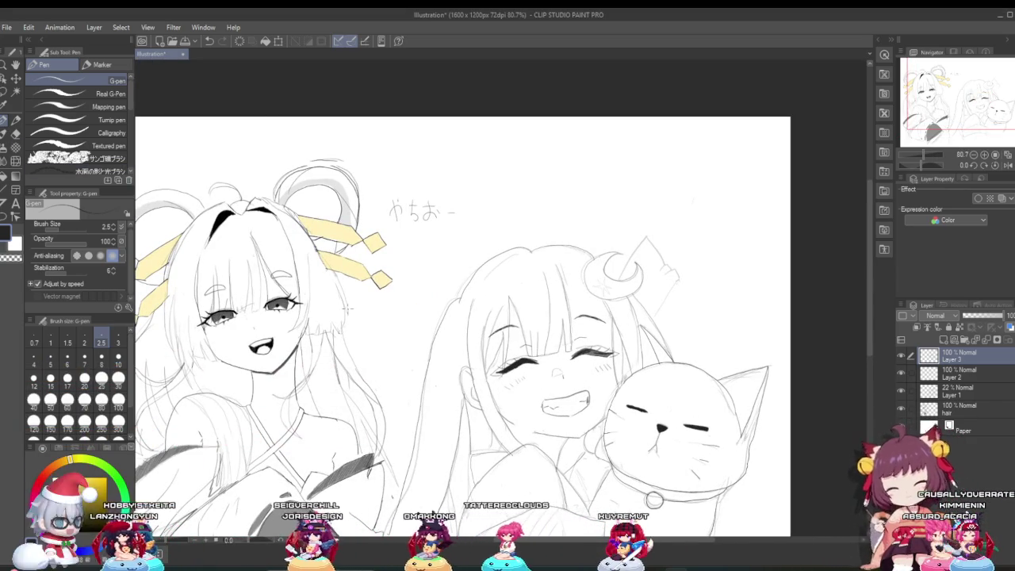
pyautogui.scroll(1, 657, 402)
pyautogui.scroll(2, 658, 401)
pyautogui.scroll(2, 565, 343)
pyautogui.scroll(2, 564, 344)
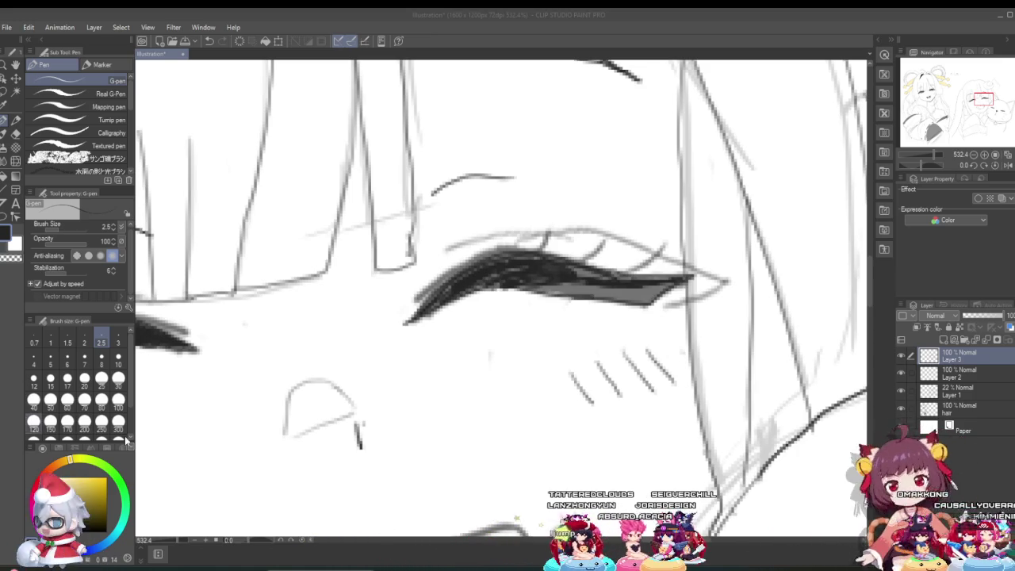
pyautogui.scroll(-2, 535, 395)
pyautogui.scroll(-2, 534, 395)
pyautogui.scroll(-1, 534, 395)
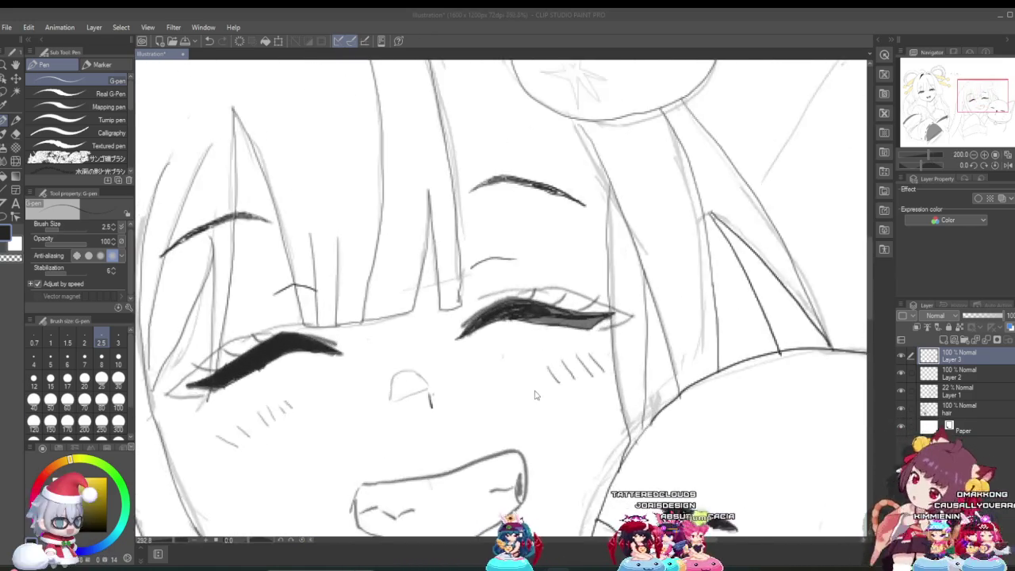
pyautogui.scroll(3, 535, 395)
pyautogui.scroll(2, 535, 395)
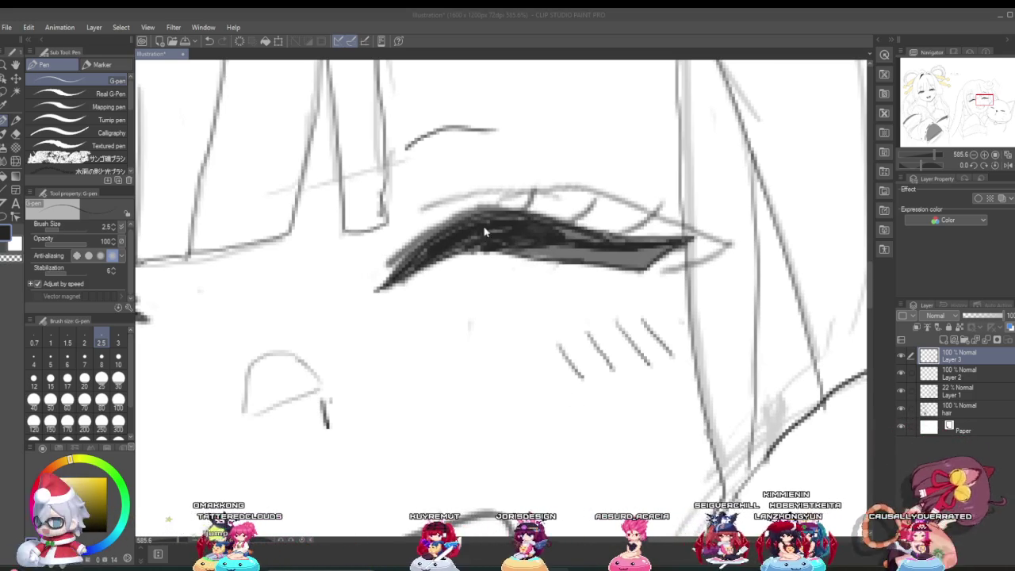
pyautogui.scroll(5, 571, 252)
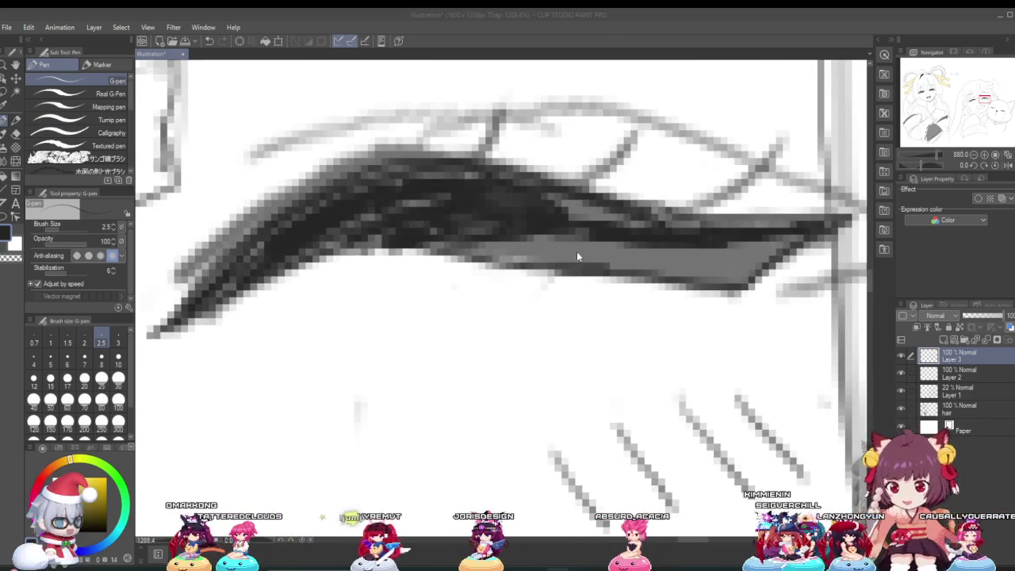
# Darken the lower edge of the smiling girl's eyelash with a thick G-pen stroke.
pyautogui.moveTo(680, 265); pyautogui.dragTo(600, 247)
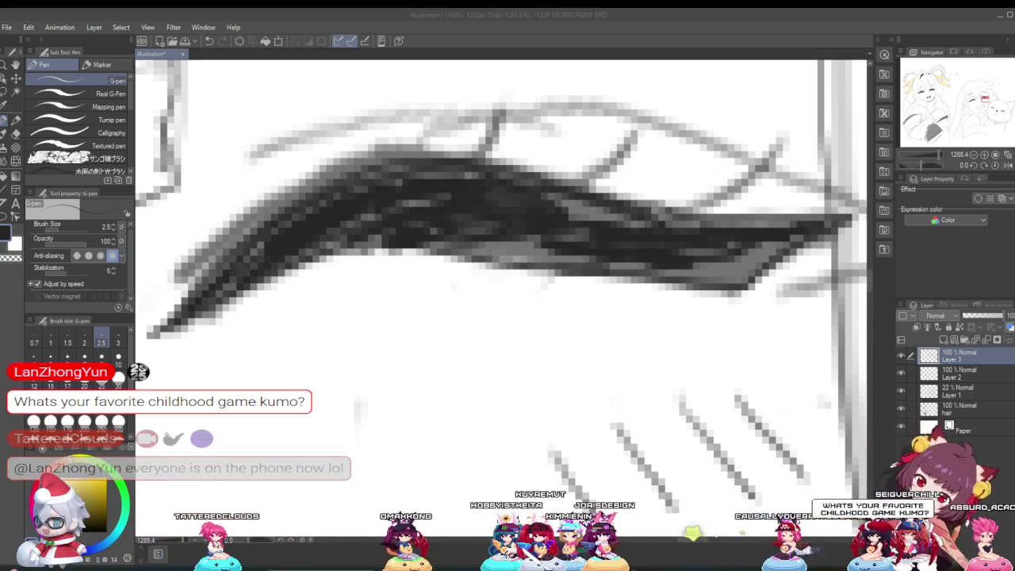
pyautogui.scroll(-2, 369, 443)
pyautogui.scroll(-1, 369, 443)
pyautogui.scroll(-2, 370, 443)
pyautogui.scroll(-2, 369, 444)
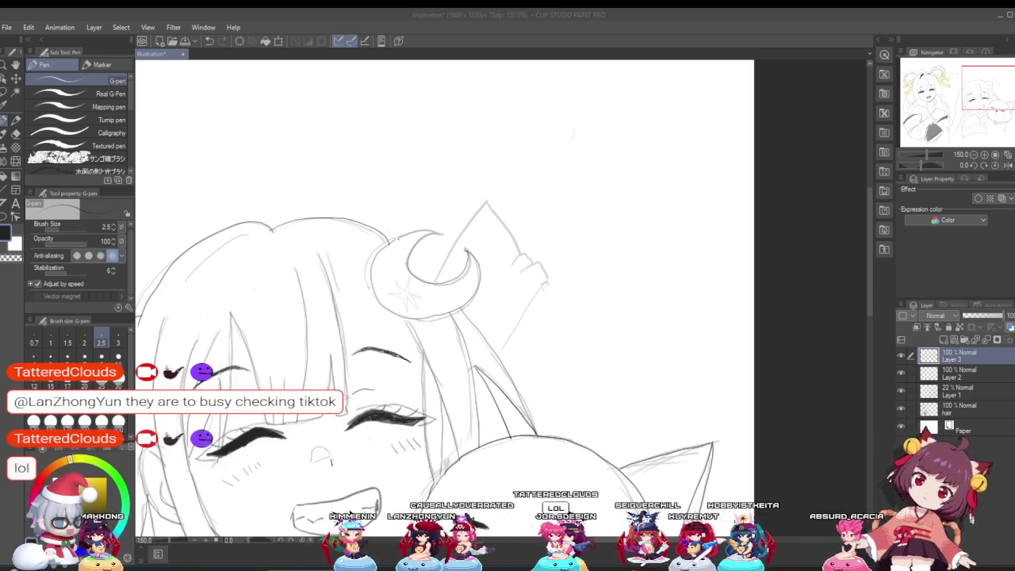
pyautogui.scroll(-5, 358, 496)
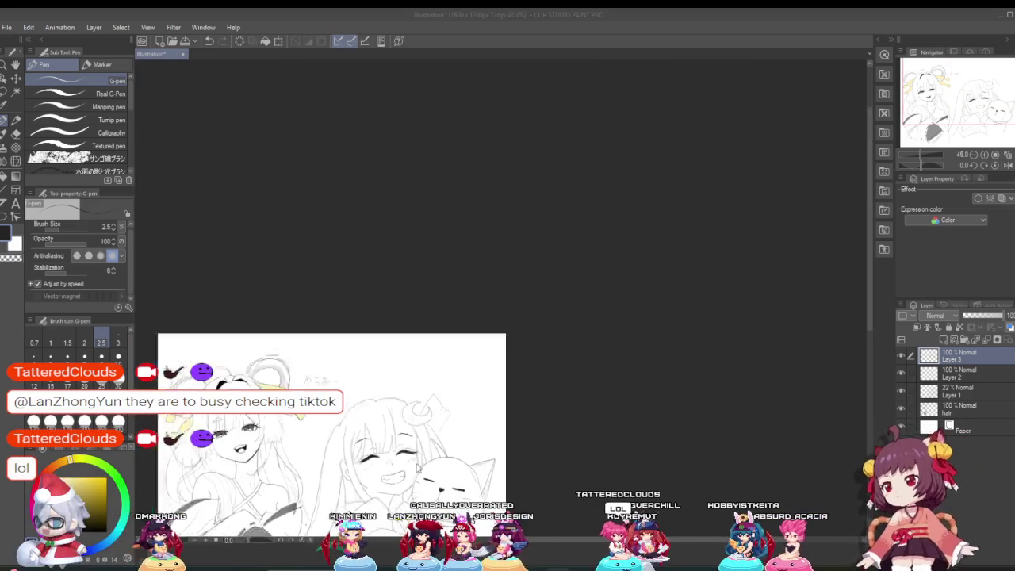
pyautogui.scroll(2, 331, 488)
pyautogui.scroll(-2, 332, 488)
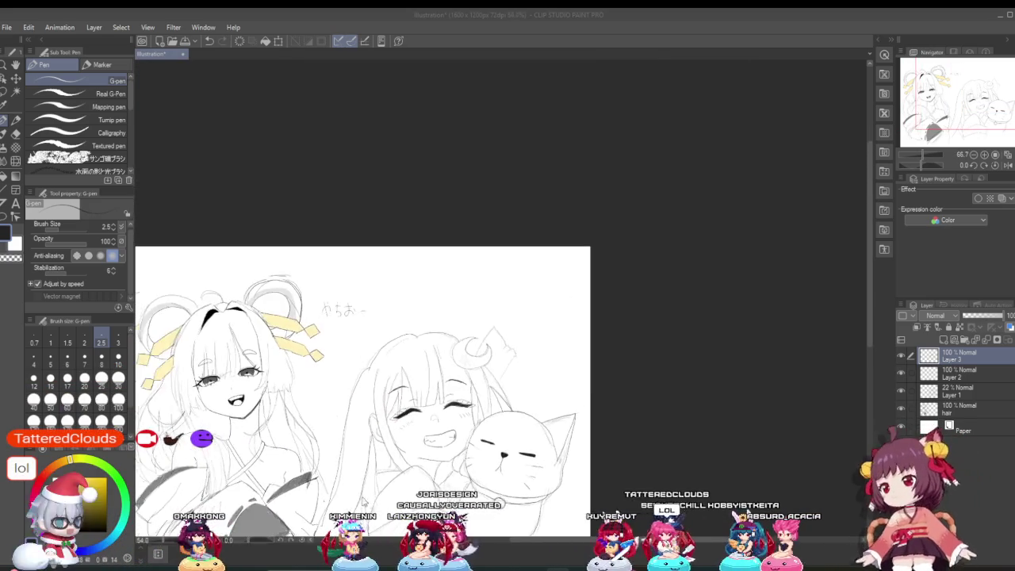
pyautogui.scroll(3, 332, 488)
pyautogui.moveTo(867, 263); pyautogui.dragTo(862, 304)
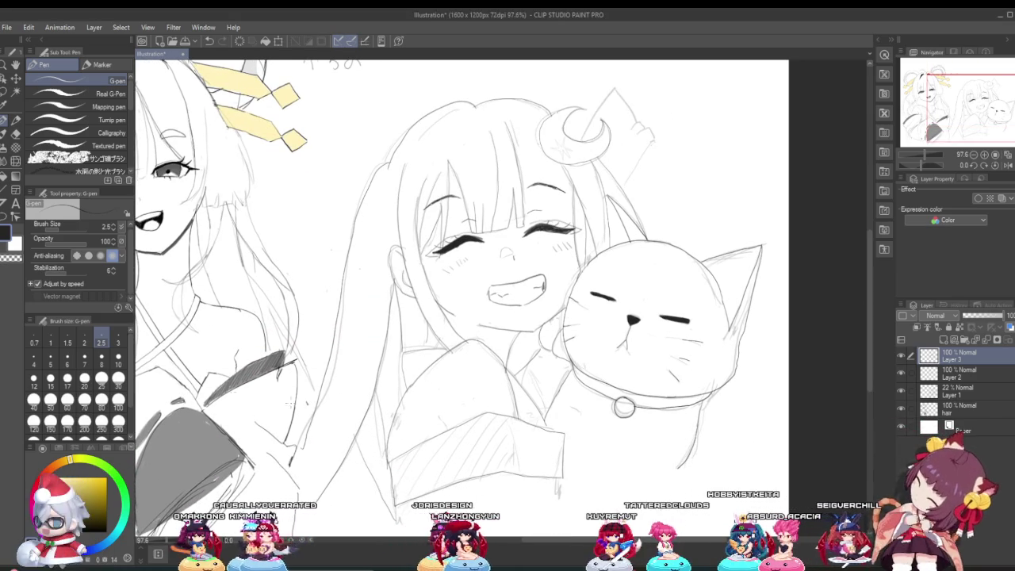
pyautogui.hscroll(-2, 256, 397)
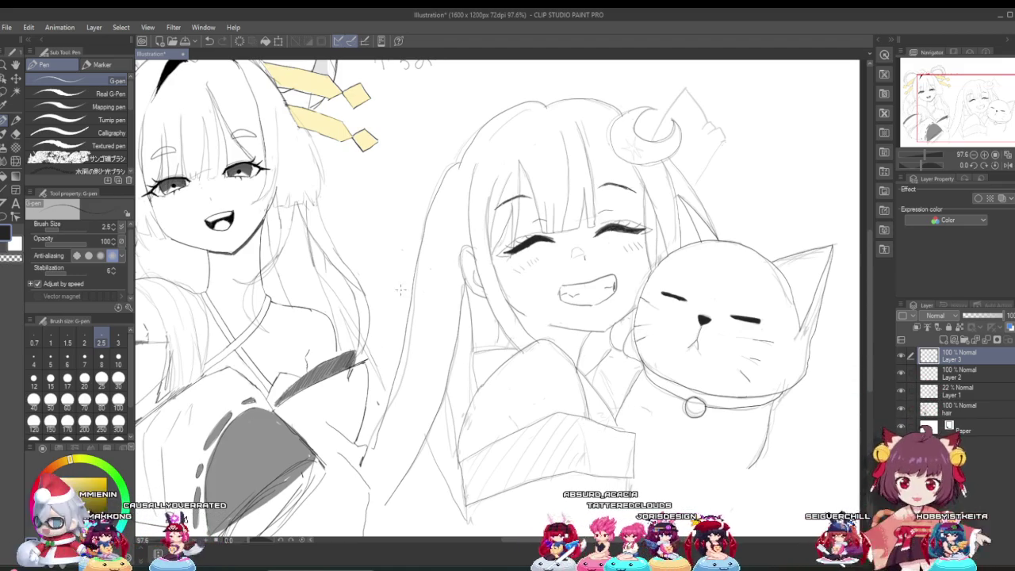
pyautogui.scroll(5, 556, 193)
pyautogui.scroll(2, 556, 193)
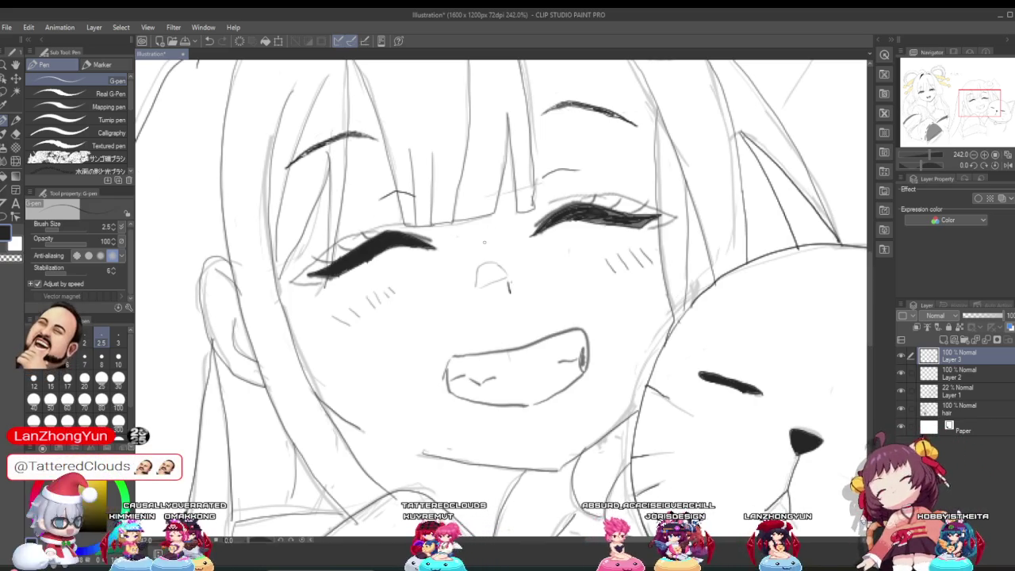
pyautogui.scroll(1, 567, 212)
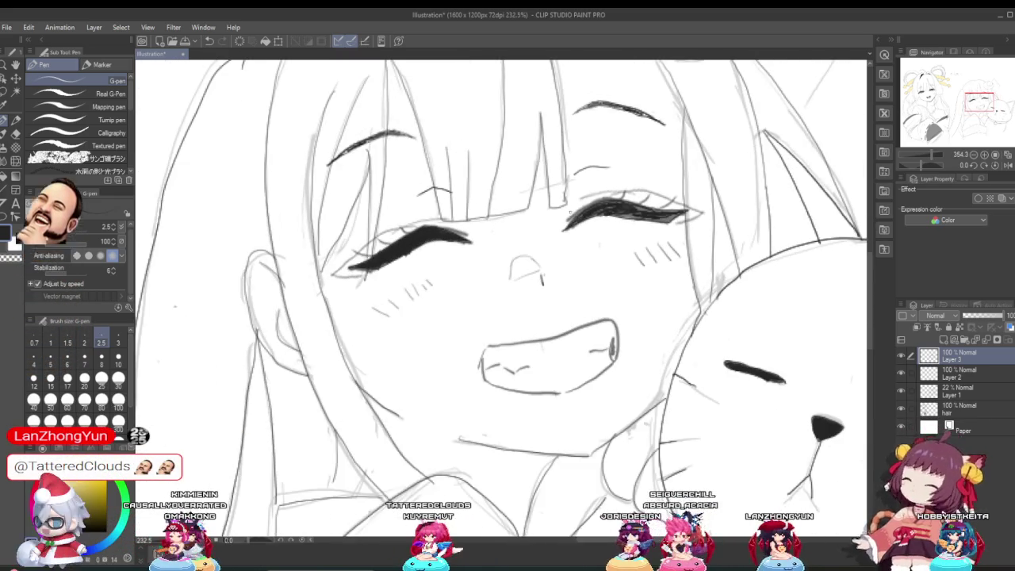
pyautogui.scroll(2, 567, 212)
pyautogui.scroll(3, 586, 218)
pyautogui.scroll(3, 610, 226)
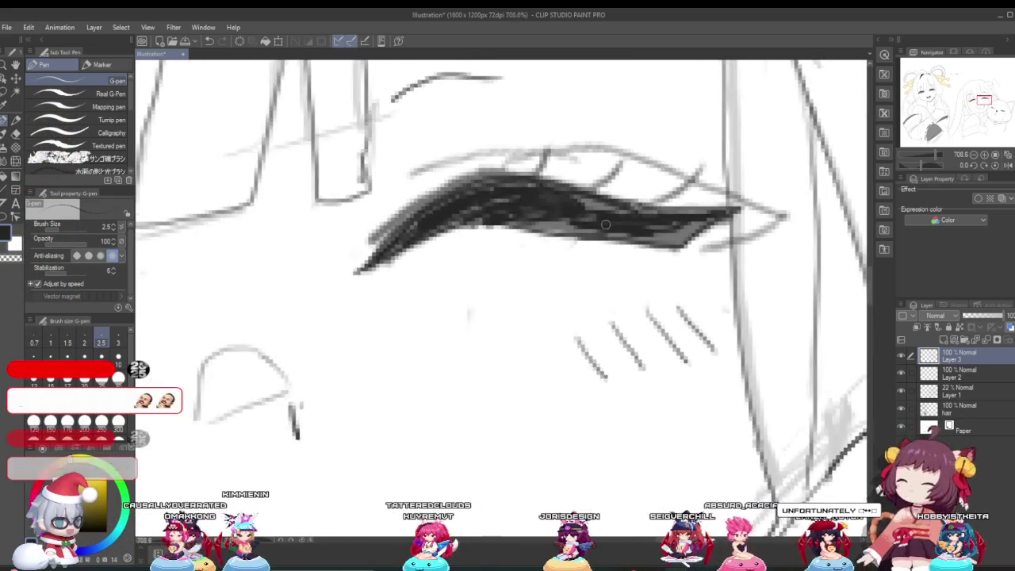
# Paint the paler left end of the right-eye lash solid black, then zoom out to 100%.
pyautogui.scroll(1, 610, 225)
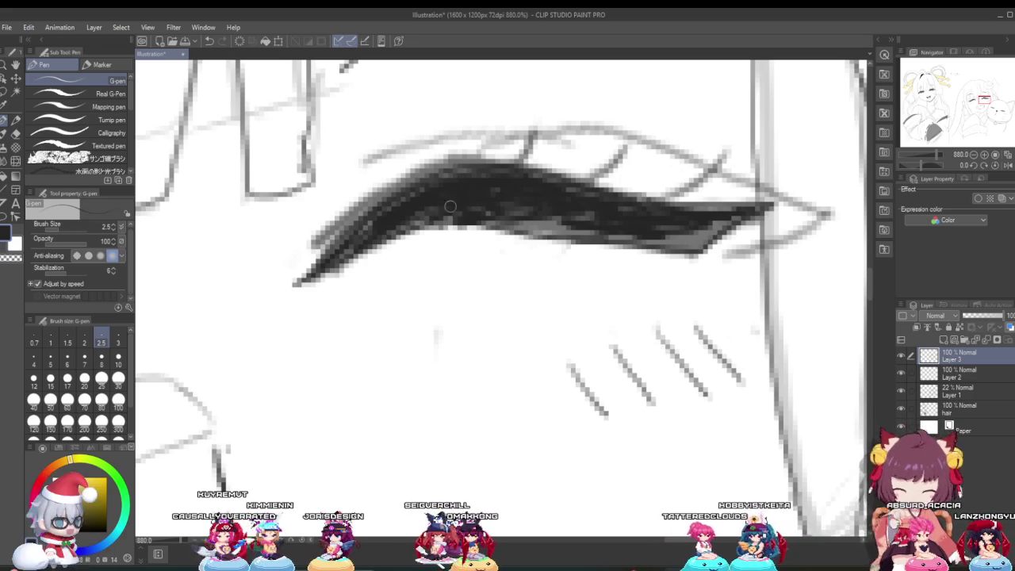
pyautogui.moveTo(366, 222); pyautogui.dragTo(411, 200)
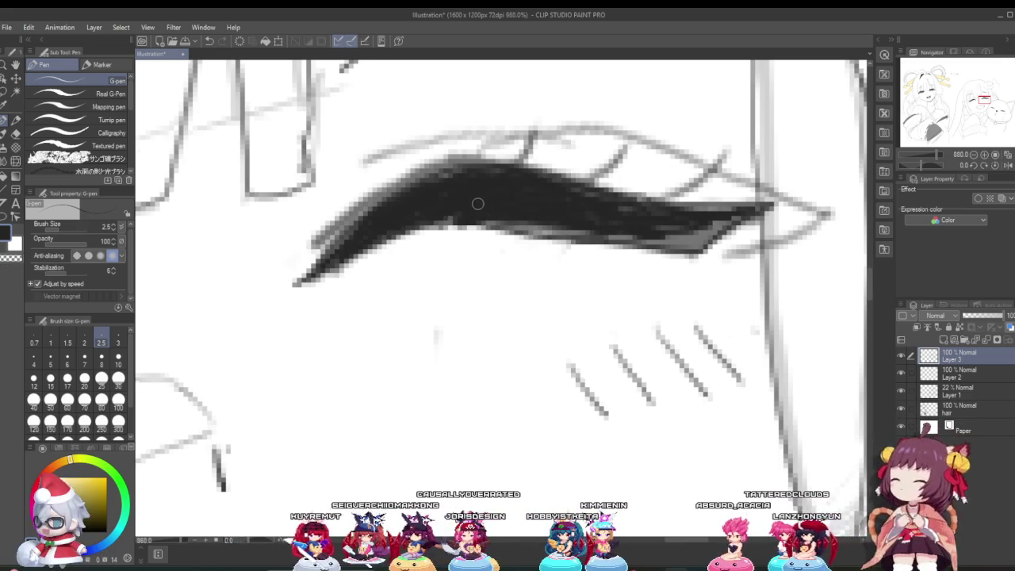
pyautogui.scroll(2, 477, 203)
pyautogui.scroll(-3, 354, 188)
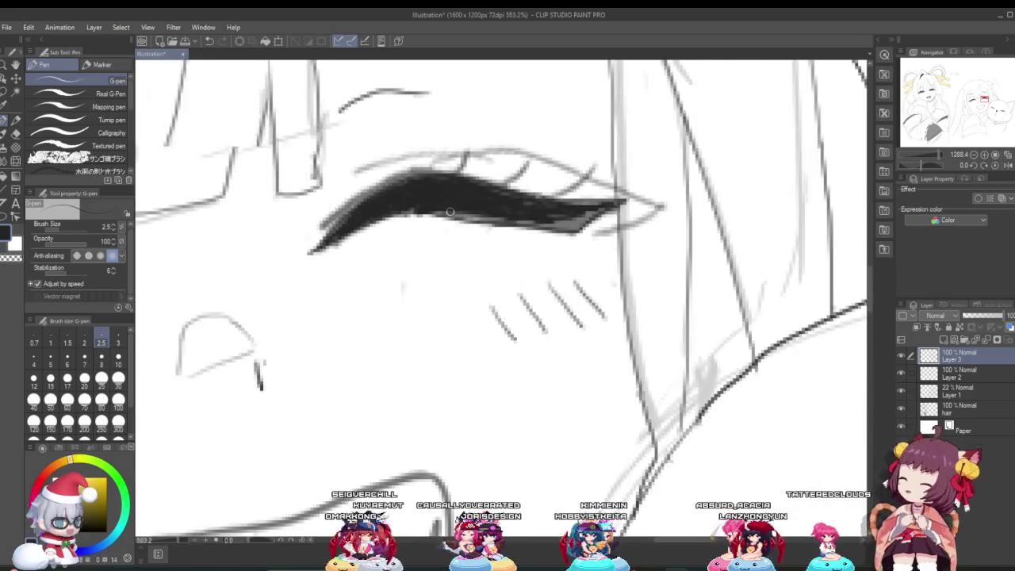
pyautogui.scroll(-3, 354, 188)
pyautogui.scroll(-3, 354, 188)
pyautogui.scroll(-2, 545, 358)
pyautogui.scroll(-1, 403, 207)
pyautogui.scroll(1, 403, 206)
pyautogui.scroll(1, 403, 206)
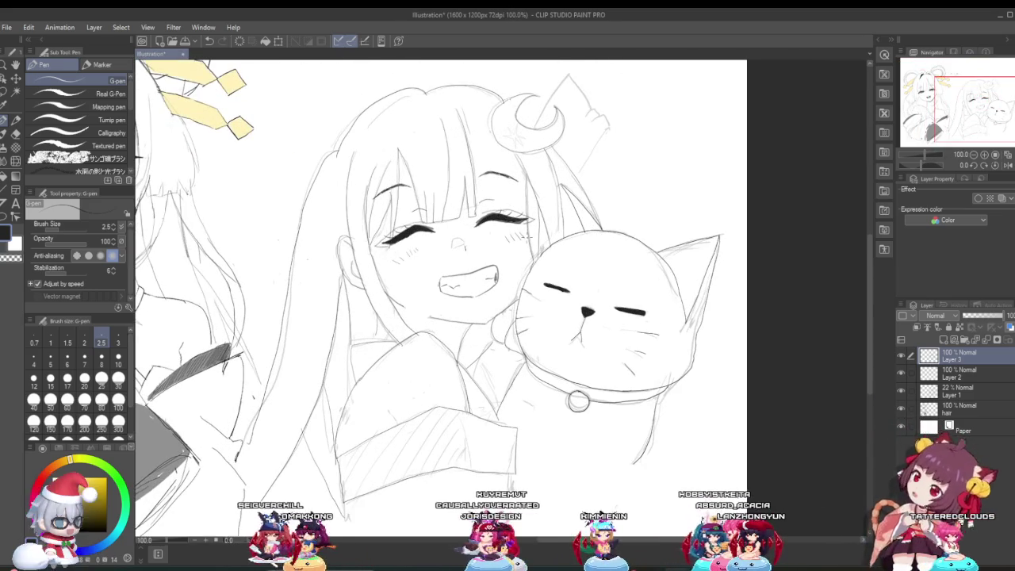
# Zoom in close on the smiling girl's right closed eye, nearest the cat.
pyautogui.scroll(1, 525, 237)
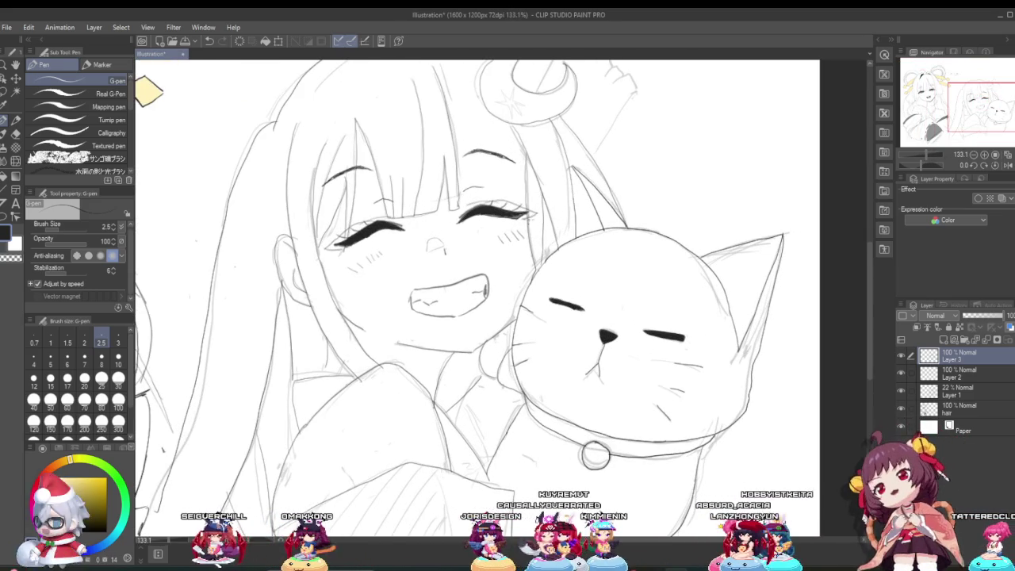
pyautogui.scroll(1, 538, 226)
pyautogui.scroll(1, 539, 225)
pyautogui.scroll(-3, 538, 226)
pyautogui.scroll(2, 547, 222)
pyautogui.scroll(2, 548, 223)
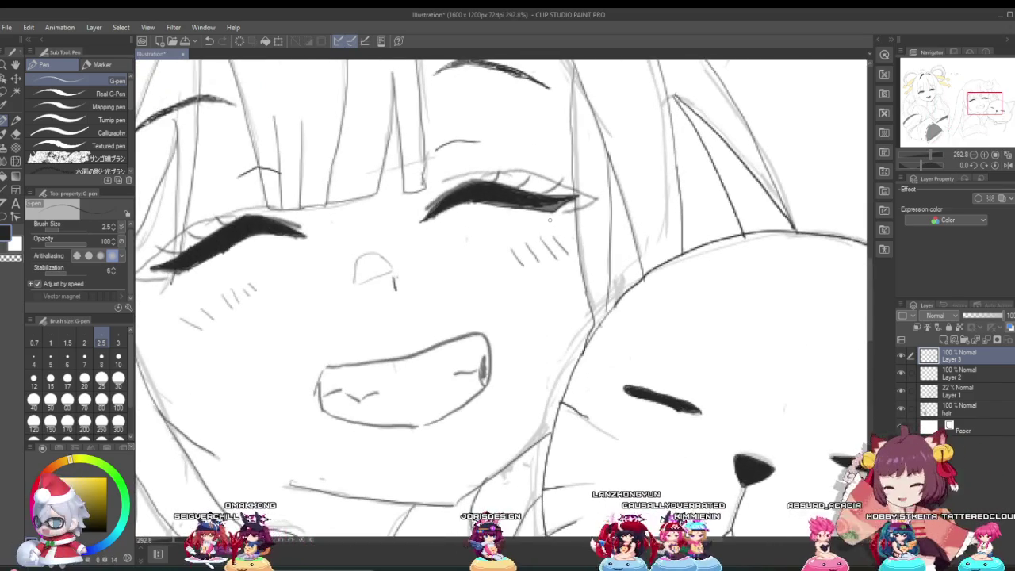
pyautogui.scroll(1, 549, 222)
pyautogui.scroll(1, 550, 221)
pyautogui.scroll(1, 543, 207)
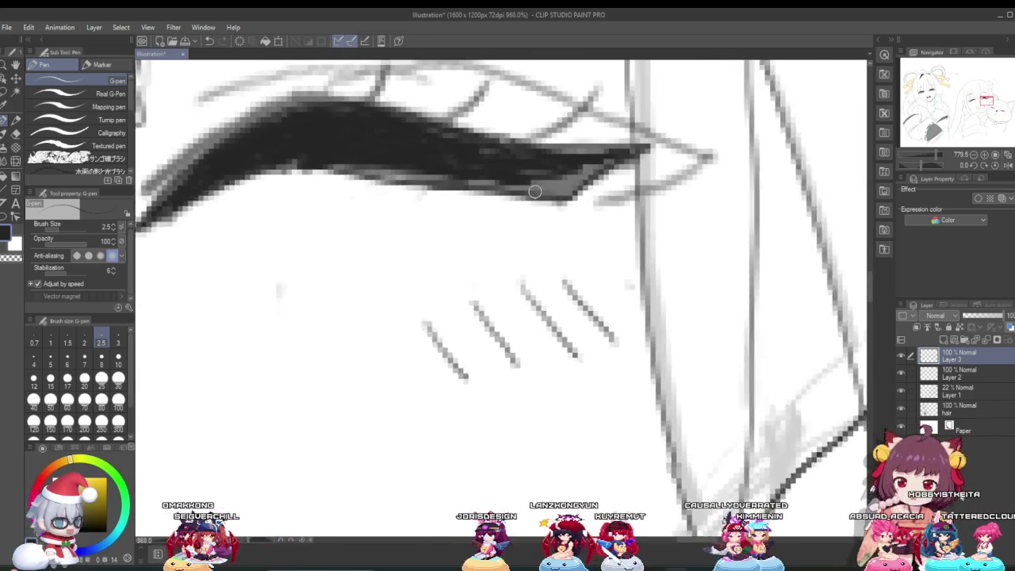
pyautogui.scroll(1, 537, 195)
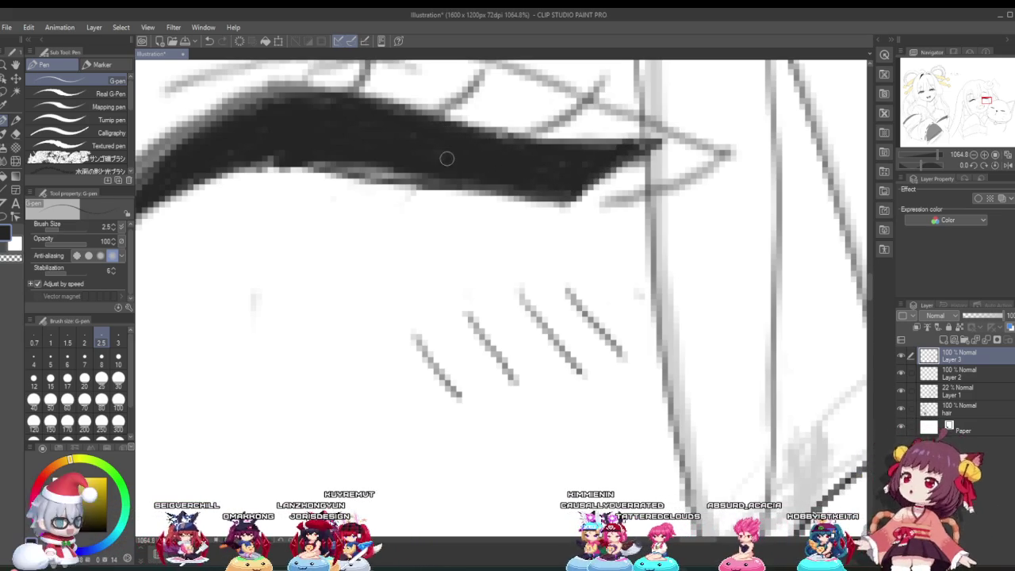
pyautogui.scroll(-5, 486, 149)
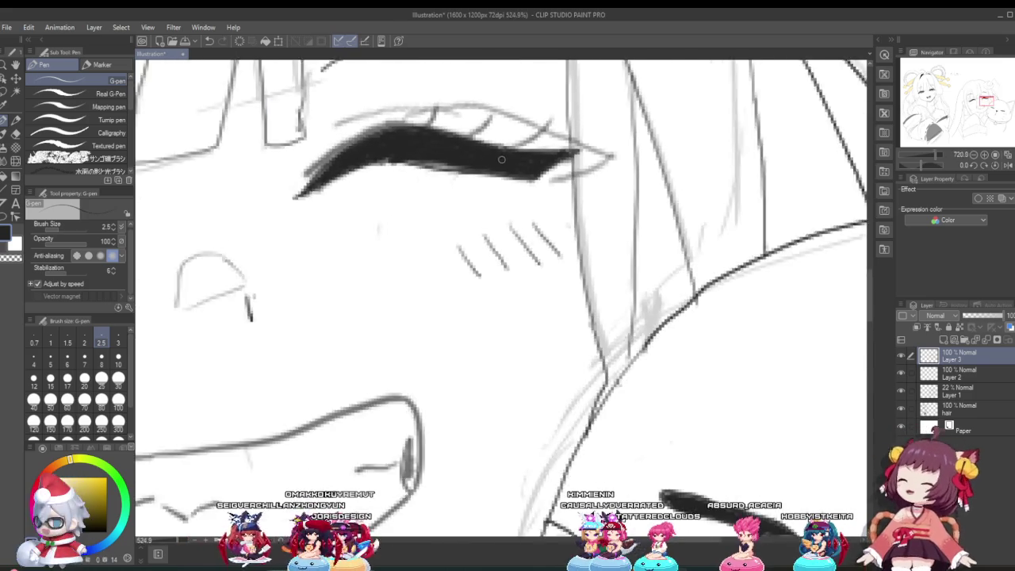
pyautogui.scroll(-2, 484, 158)
pyautogui.scroll(-2, 484, 157)
pyautogui.scroll(1, 484, 158)
pyautogui.scroll(-1, 476, 156)
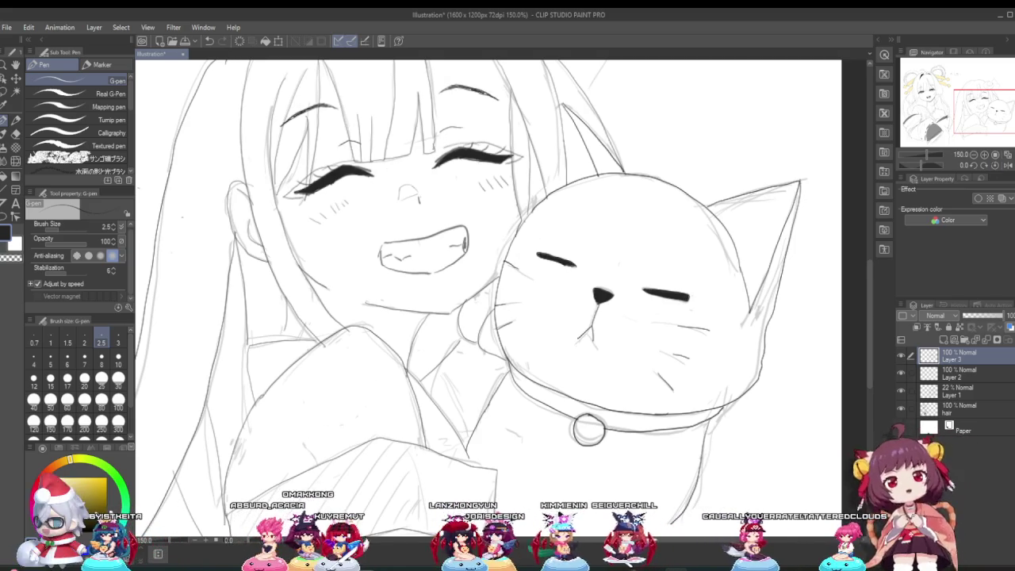
pyautogui.scroll(-5, 598, 364)
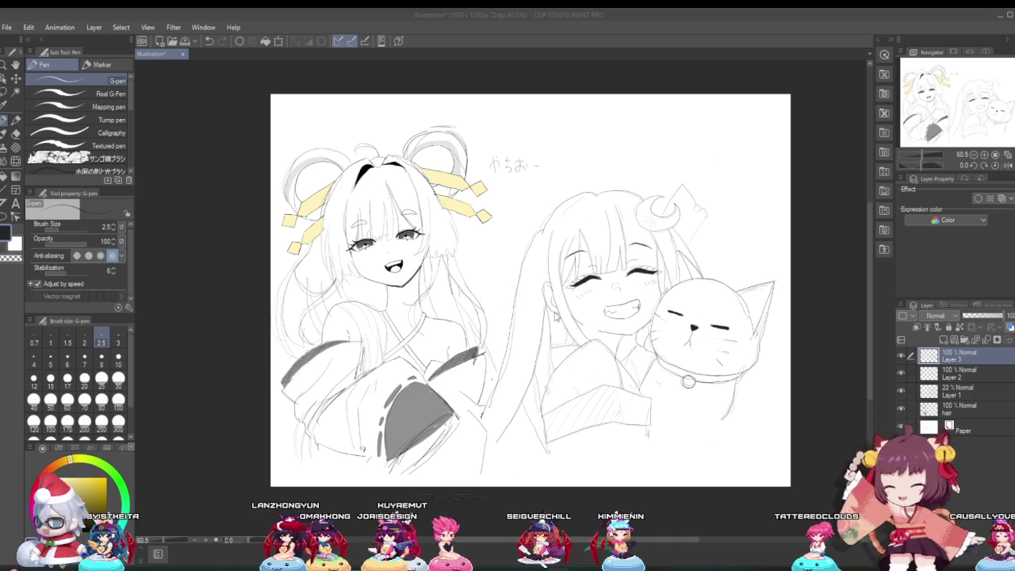
pyautogui.scroll(4, 555, 316)
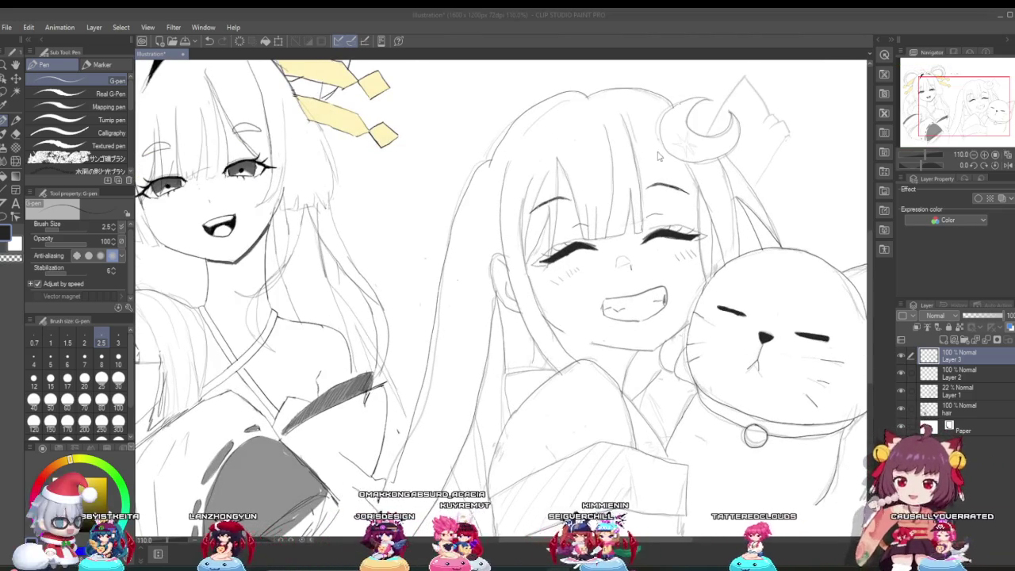
# Switch from the G-pen to the Eraser tool's Hard sub tool.
pyautogui.scroll(1, 655, 162)
pyautogui.scroll(1, 655, 162)
pyautogui.scroll(1, 681, 337)
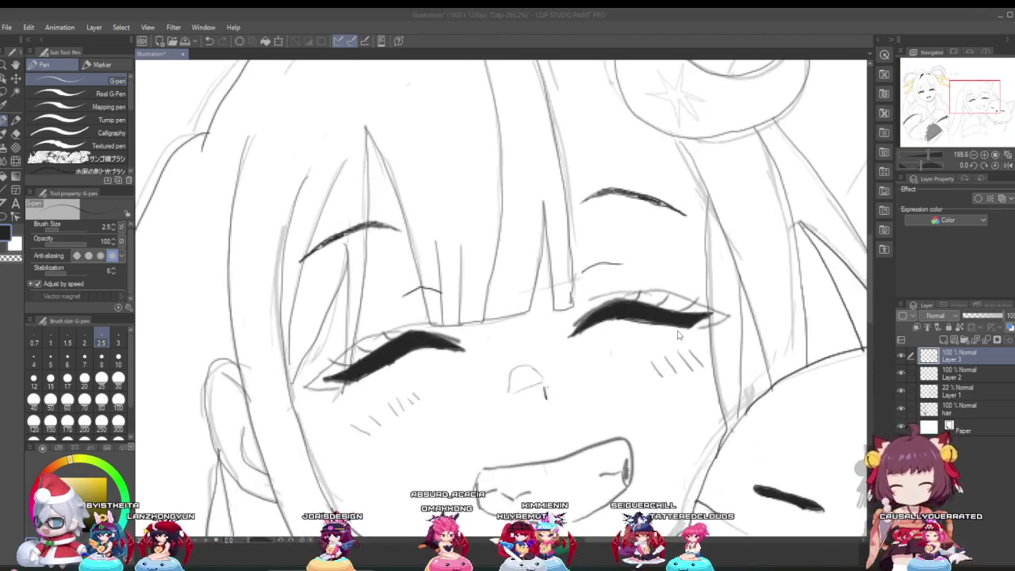
pyautogui.scroll(1, 680, 337)
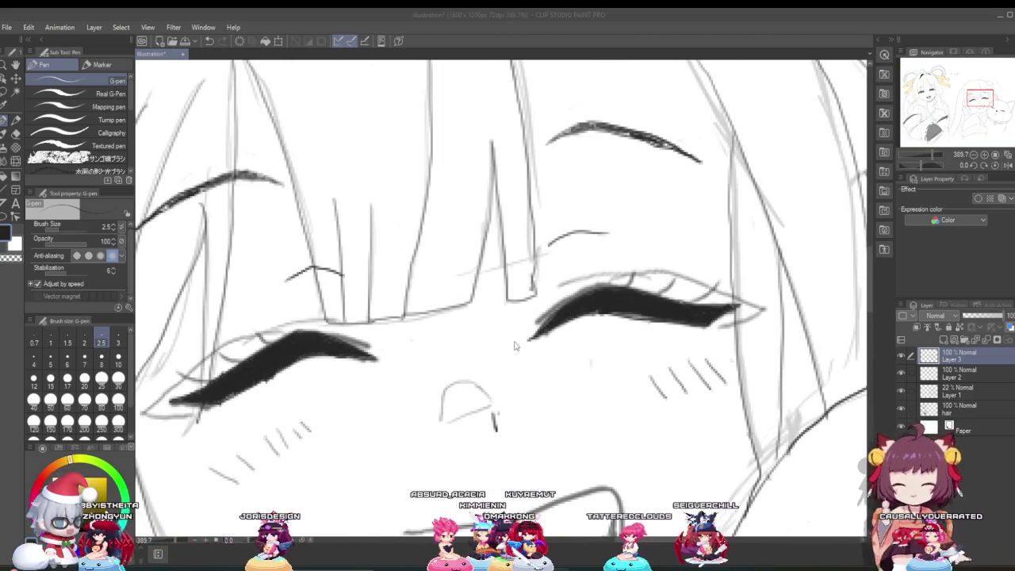
pyautogui.click(16, 134)
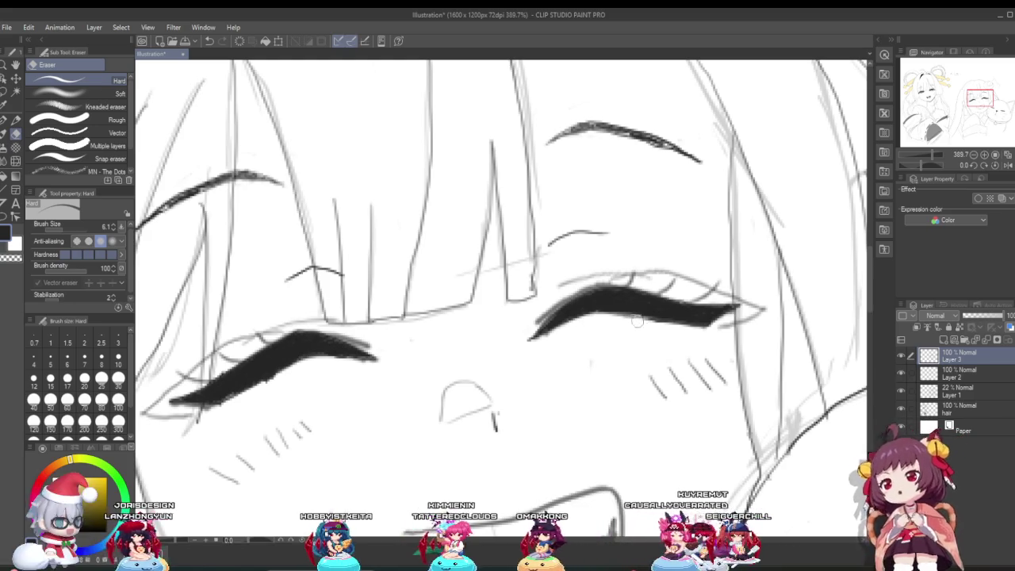
# Zoom in and out around the smiling girl's face to inspect stray lines.
pyautogui.scroll(-3, 631, 334)
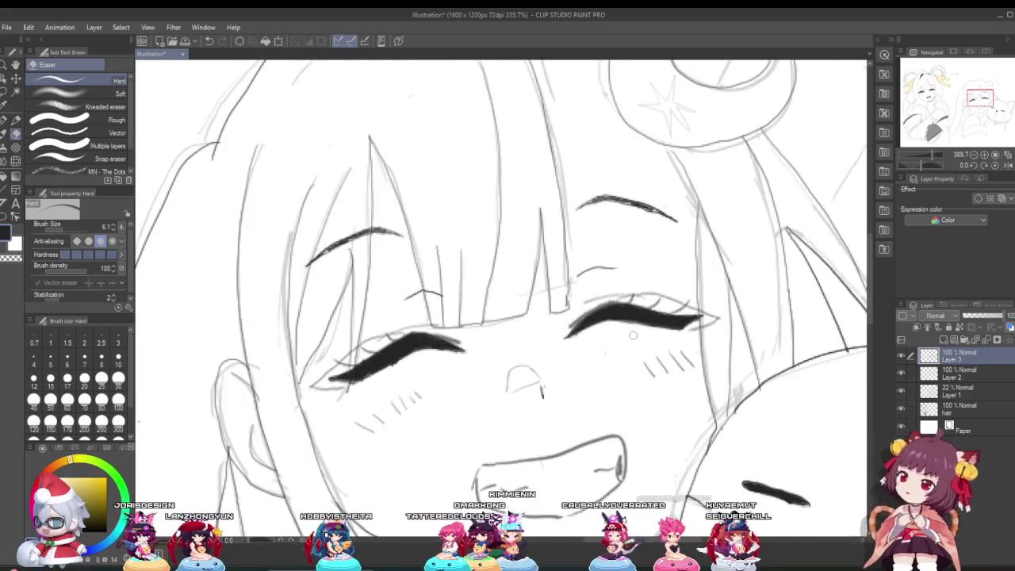
pyautogui.scroll(-5, 633, 334)
pyautogui.scroll(3, 632, 402)
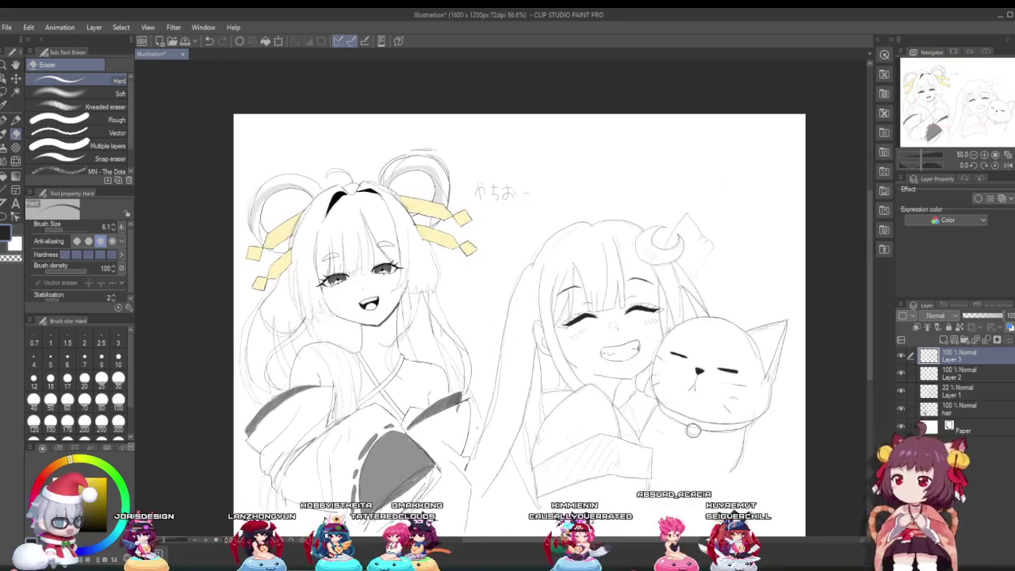
pyautogui.scroll(2, 588, 402)
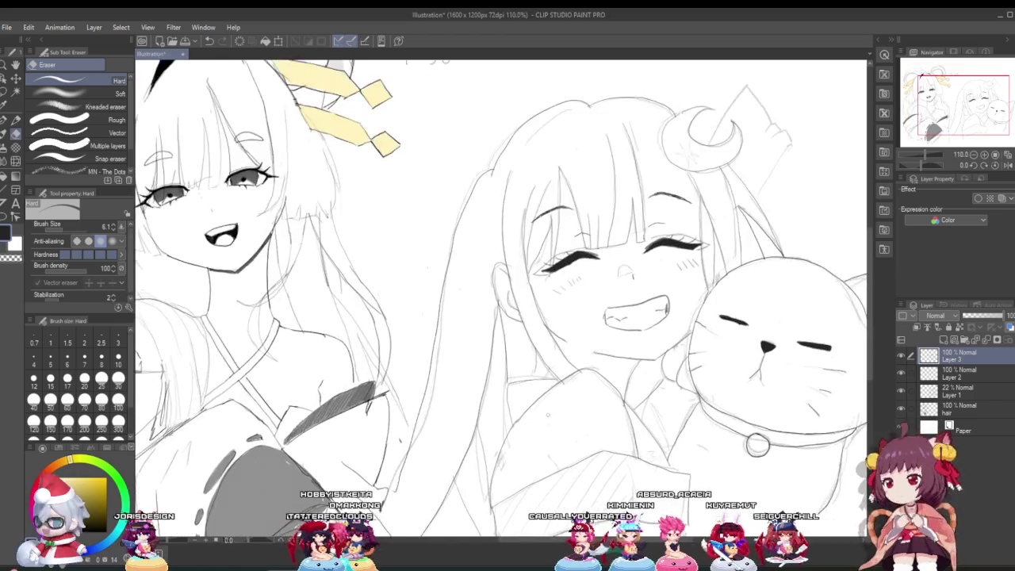
pyautogui.scroll(2, 595, 400)
pyautogui.scroll(1, 671, 391)
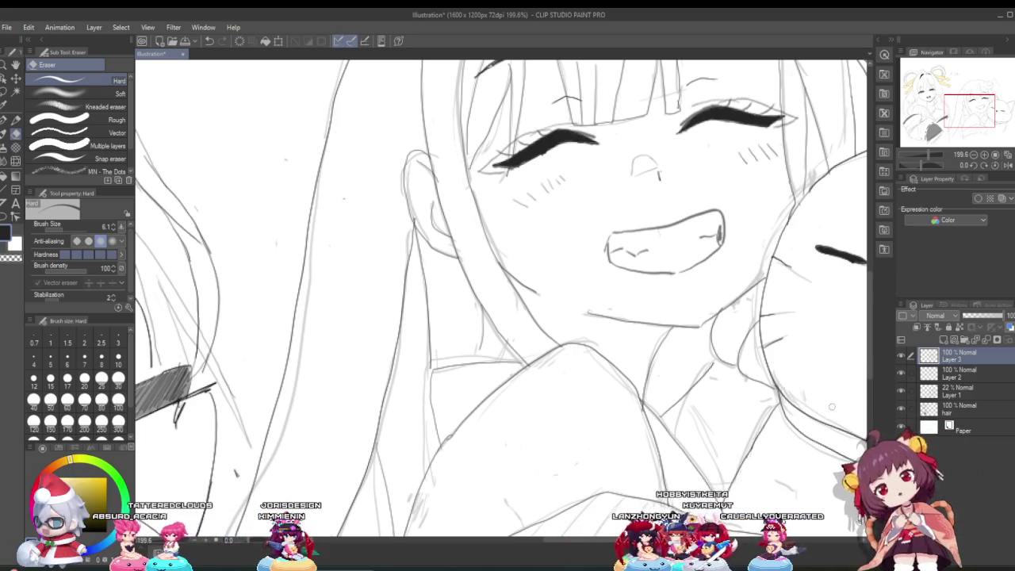
pyautogui.scroll(-2, 639, 361)
pyautogui.scroll(-2, 631, 360)
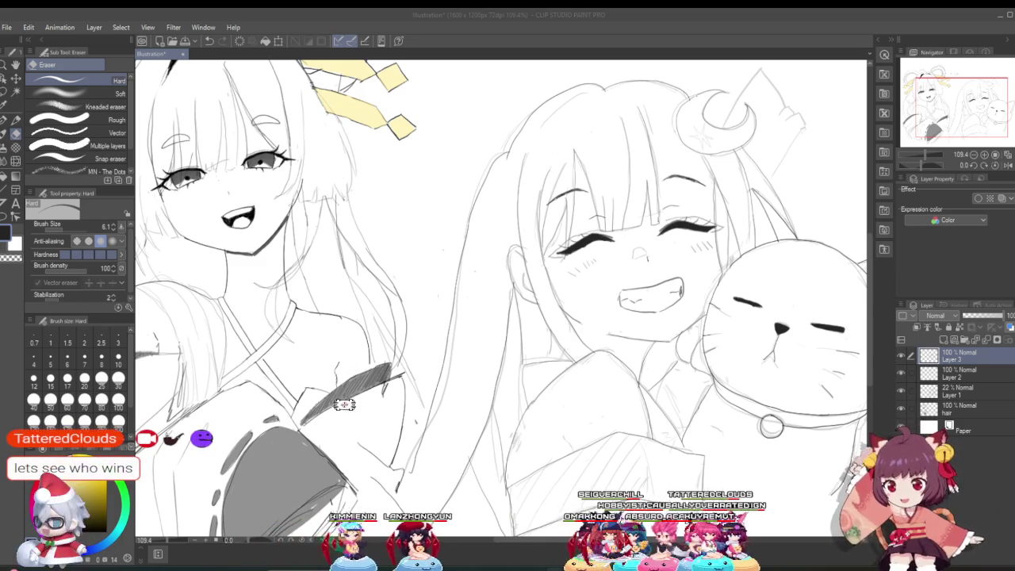
pyautogui.scroll(2, 666, 296)
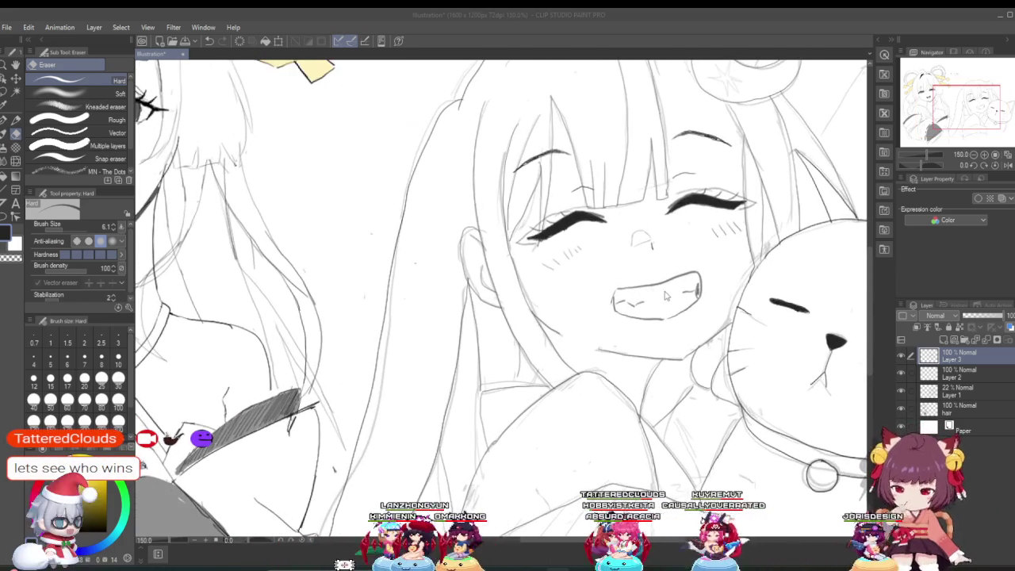
pyautogui.scroll(-2, 630, 279)
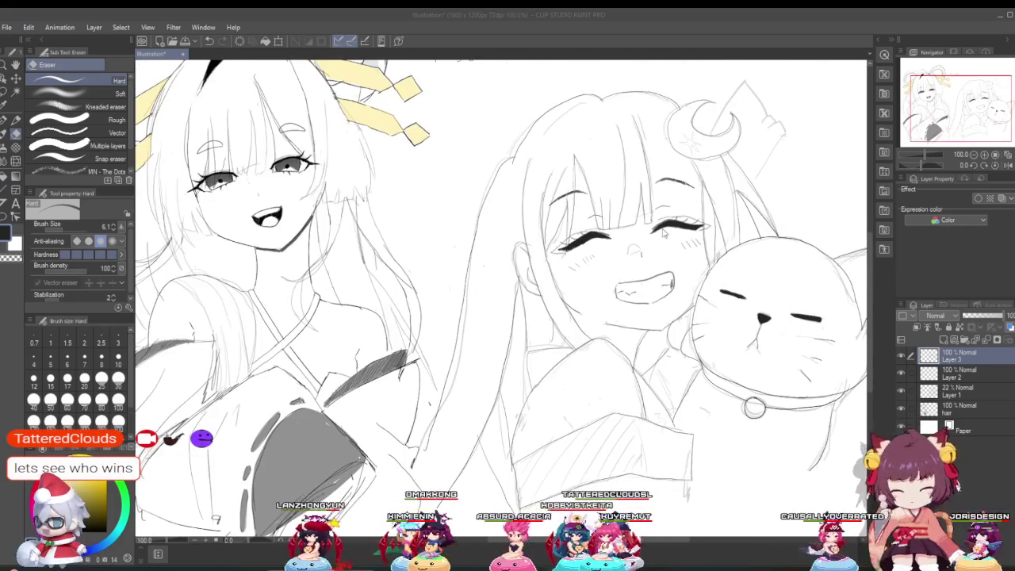
pyautogui.scroll(2, 660, 235)
pyautogui.scroll(2, 664, 238)
pyautogui.scroll(2, 668, 241)
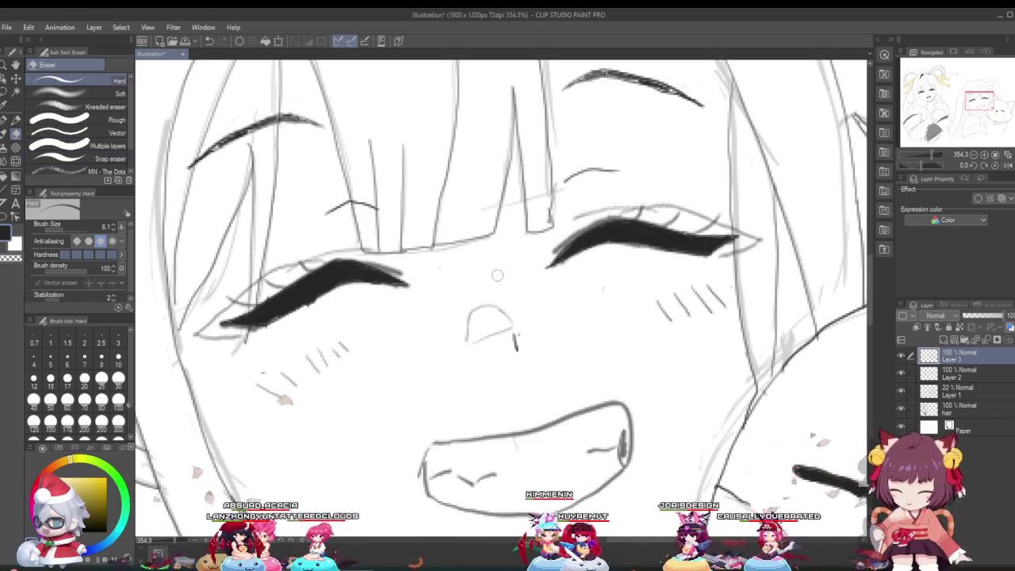
pyautogui.scroll(-3, 610, 248)
pyautogui.scroll(5, 648, 231)
pyautogui.scroll(-2, 651, 241)
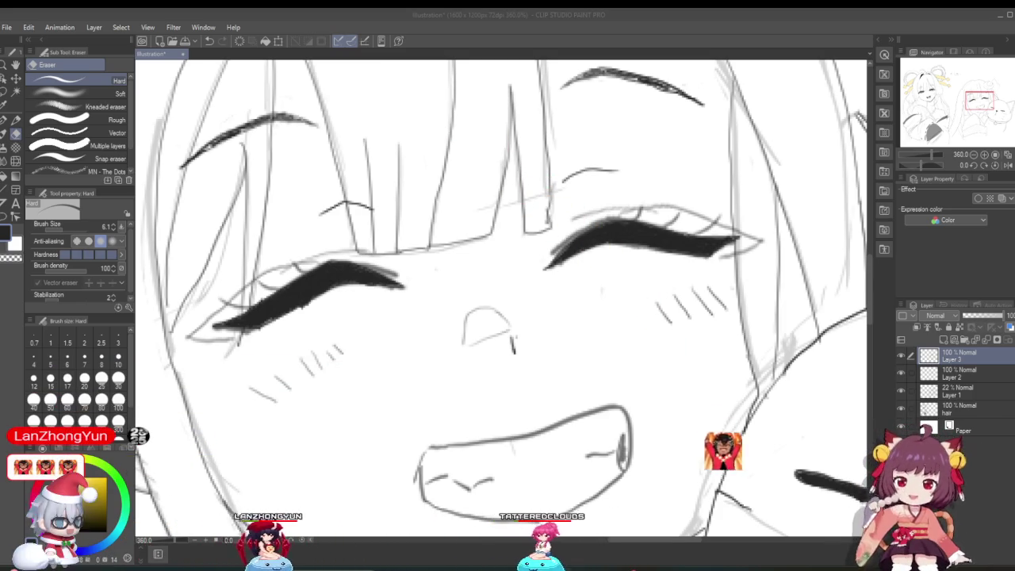
pyautogui.scroll(-3, 534, 398)
pyautogui.scroll(-2, 535, 398)
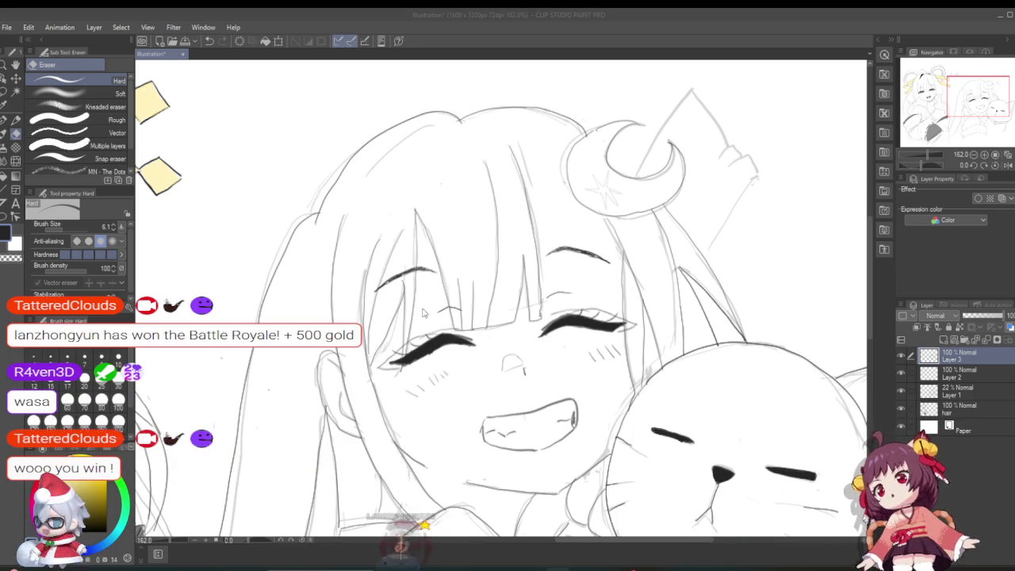
pyautogui.scroll(-2, 379, 331)
pyautogui.scroll(-3, 382, 341)
pyautogui.scroll(-2, 385, 357)
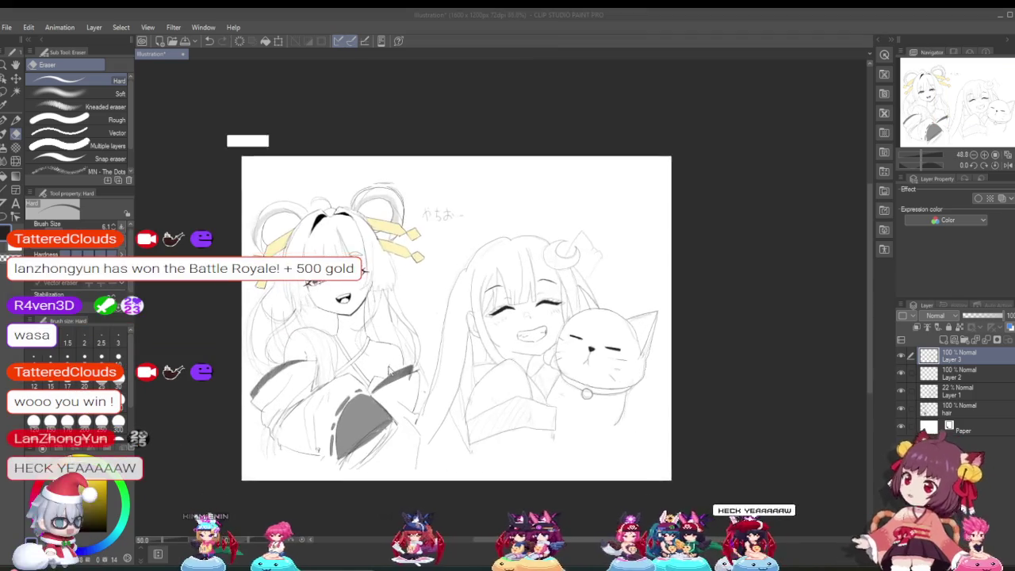
pyautogui.scroll(1, 389, 369)
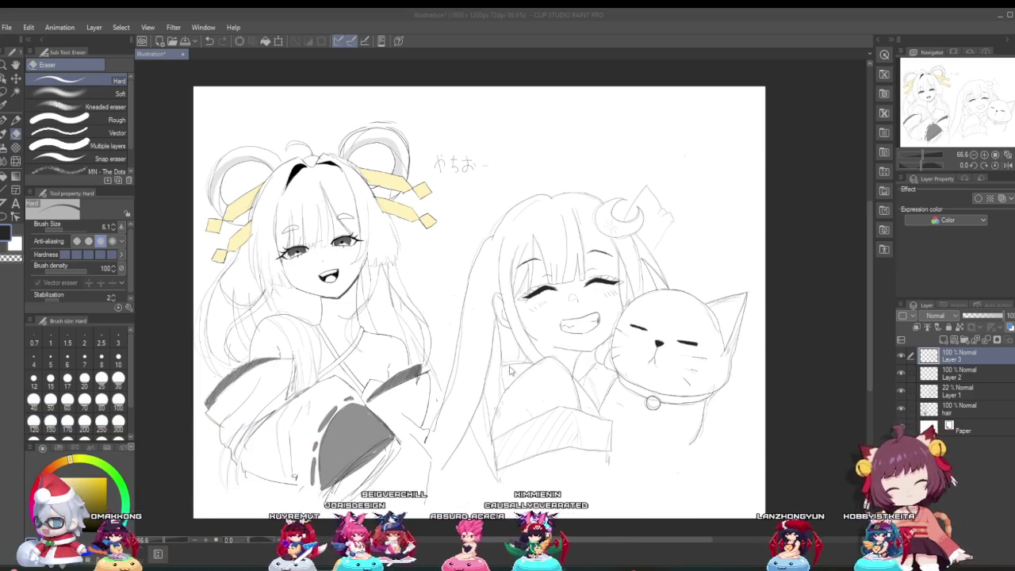
pyautogui.scroll(2, 546, 274)
pyautogui.scroll(2, 547, 274)
pyautogui.scroll(1, 546, 274)
pyautogui.scroll(-2, 547, 274)
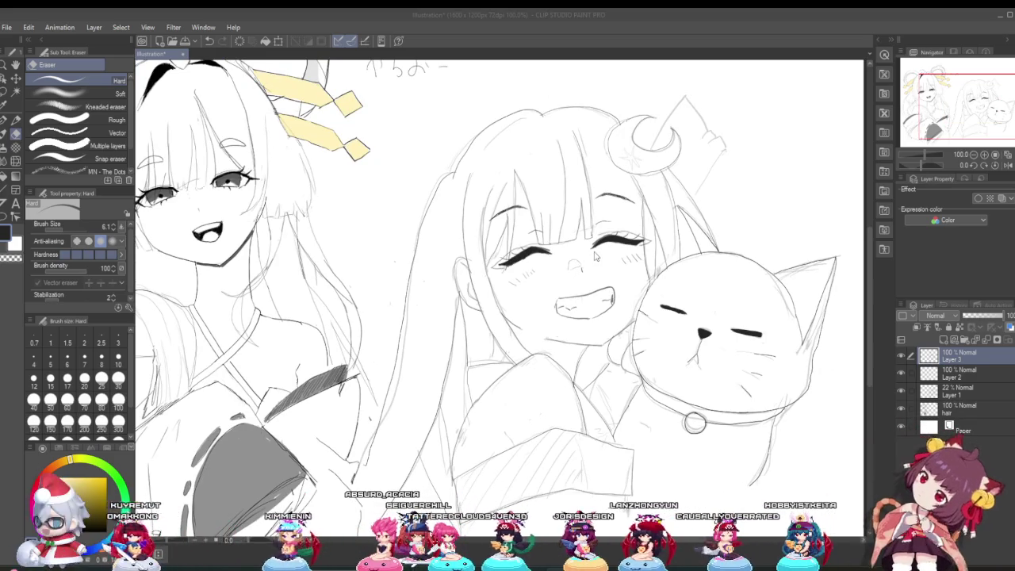
pyautogui.scroll(1, 583, 268)
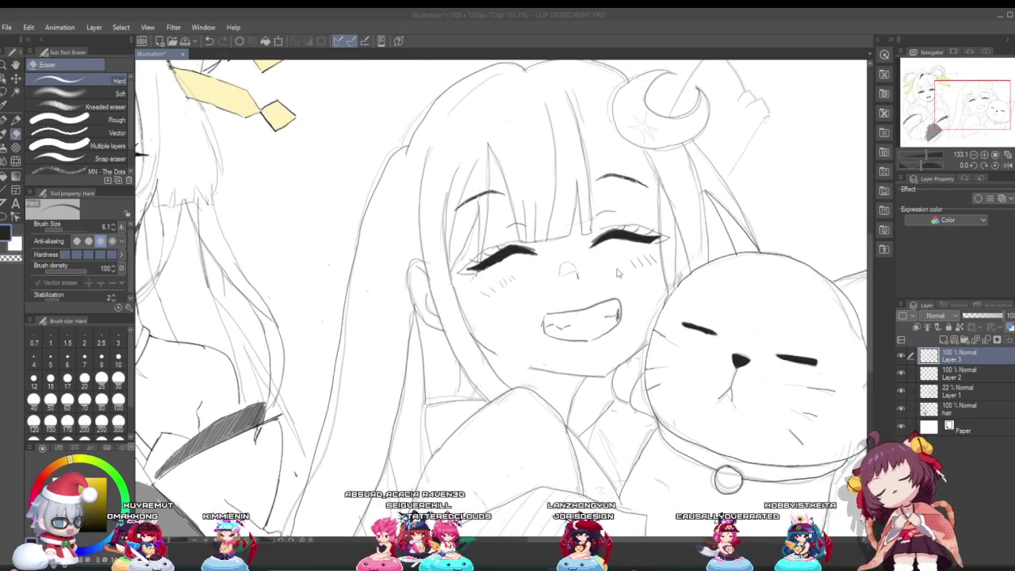
pyautogui.scroll(3, 622, 234)
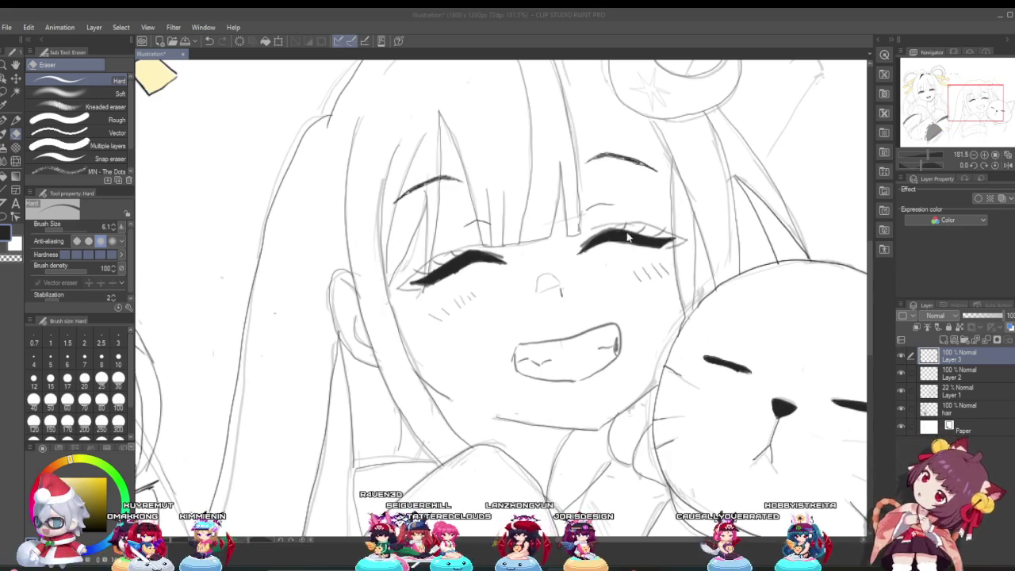
pyautogui.scroll(1, 611, 223)
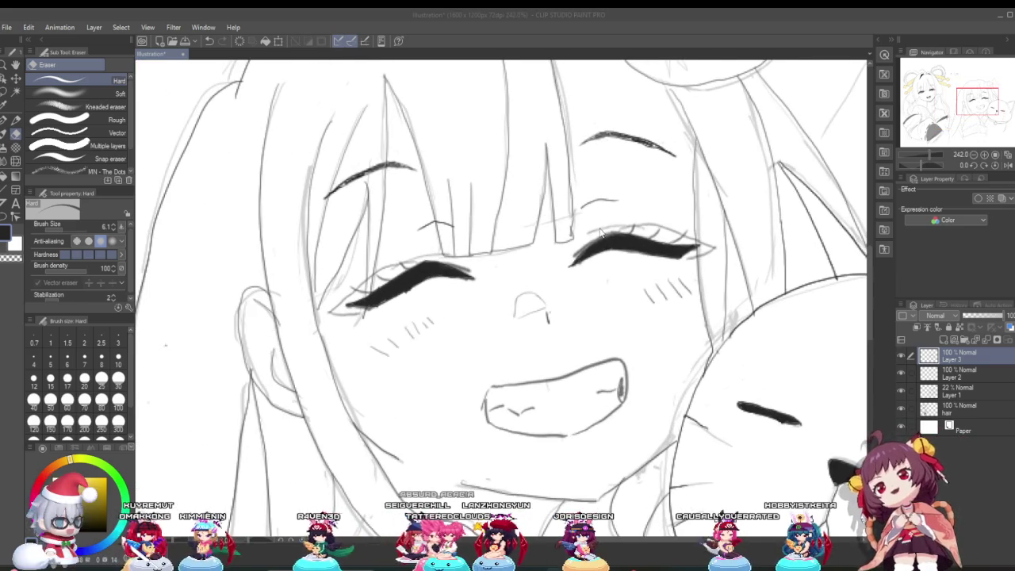
pyautogui.scroll(-2, 571, 242)
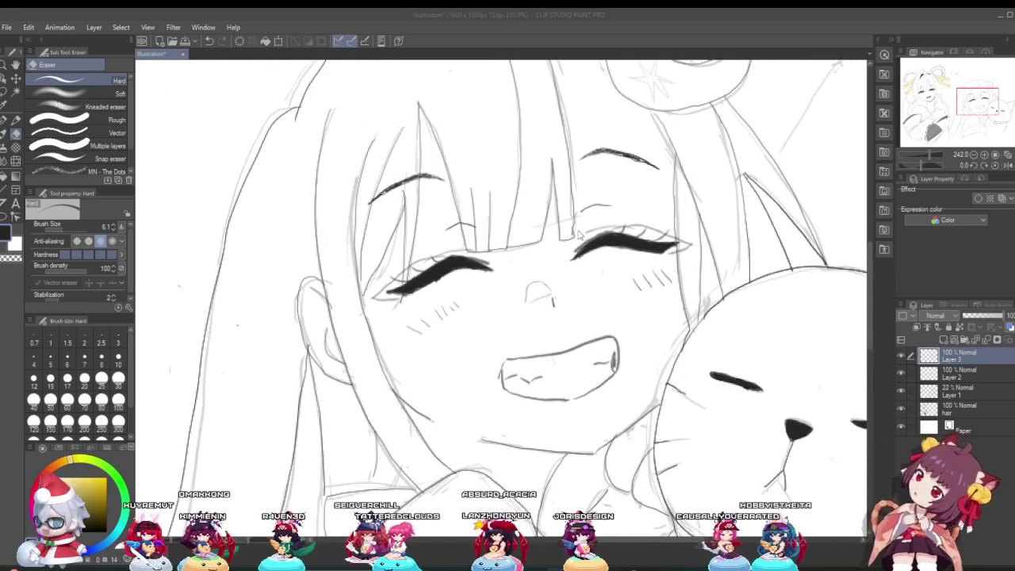
pyautogui.scroll(-3, 635, 270)
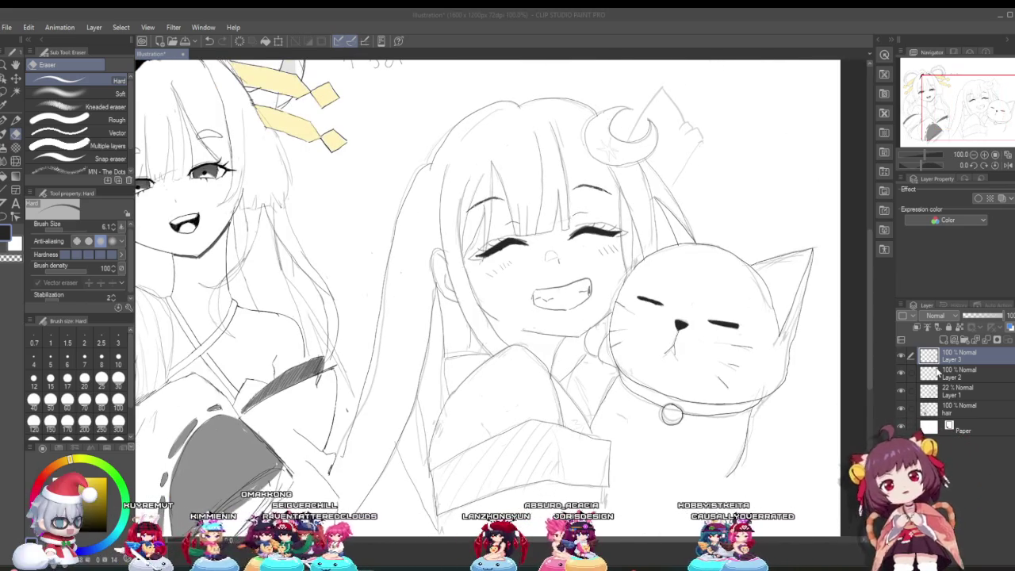
# Add a new layer above Layer 2 and switch to the G-pen at size 2.5.
pyautogui.click(955, 374)
pyautogui.click(943, 339)
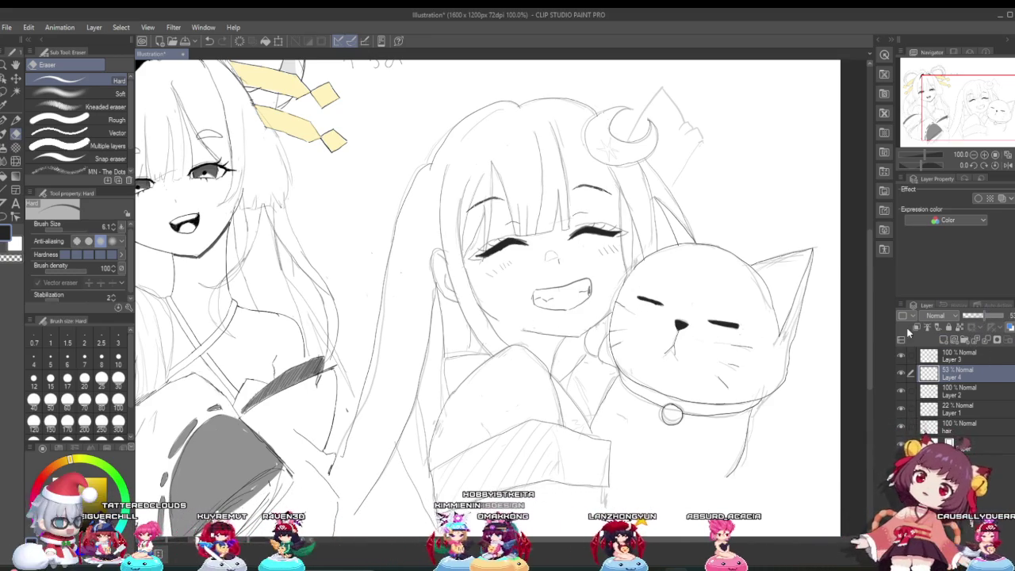
pyautogui.scroll(3, 485, 249)
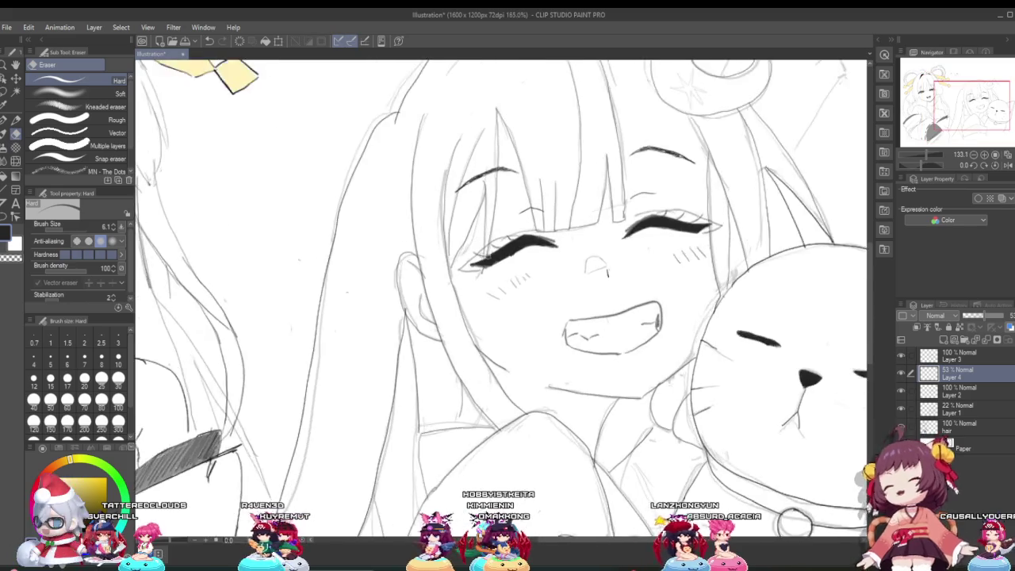
pyautogui.scroll(3, 485, 249)
pyautogui.scroll(2, 485, 249)
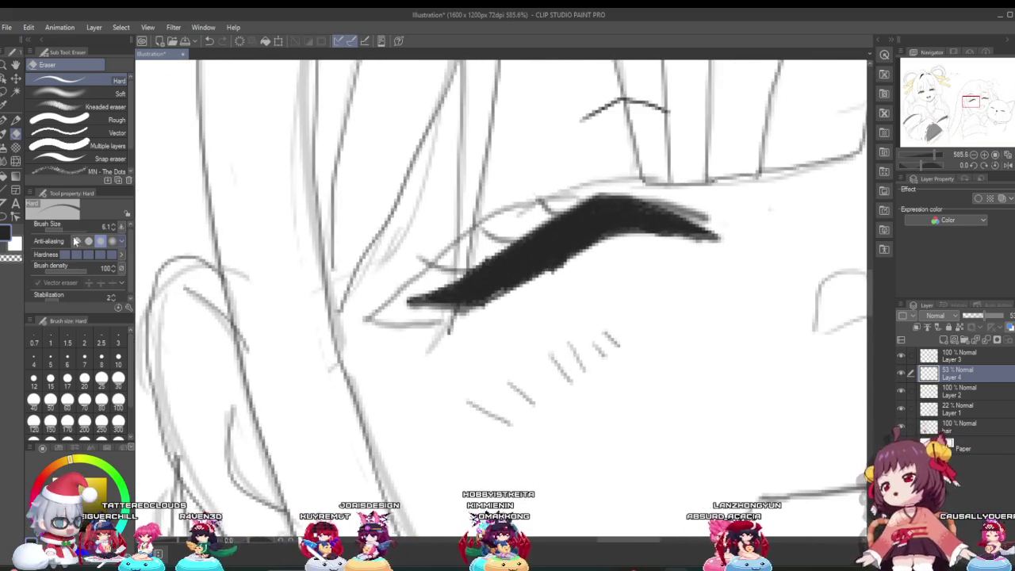
pyautogui.click(59, 229)
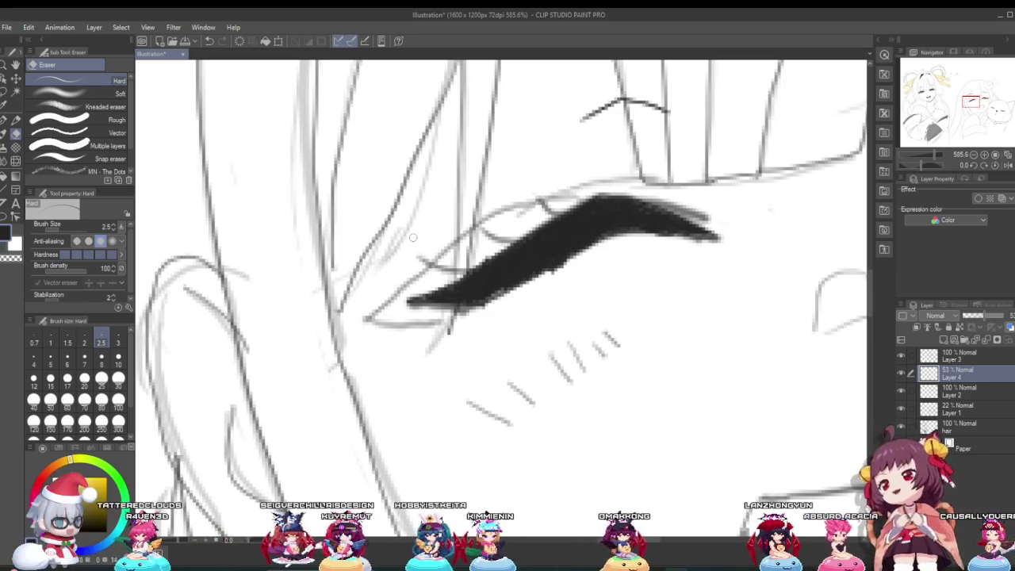
pyautogui.click(15, 120)
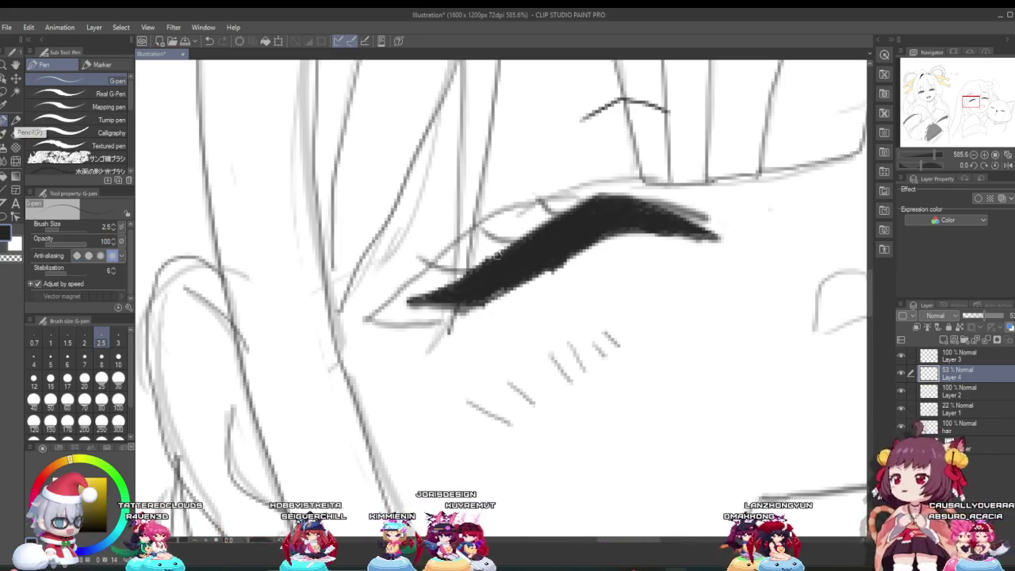
# Shade the left eyelid grey above the lashes on the 53% opacity Layer 4.
pyautogui.moveTo(469, 241)
pyautogui.mouseDown()
pyautogui.moveTo(555, 203)
pyautogui.moveTo(499, 228)
pyautogui.mouseUp()
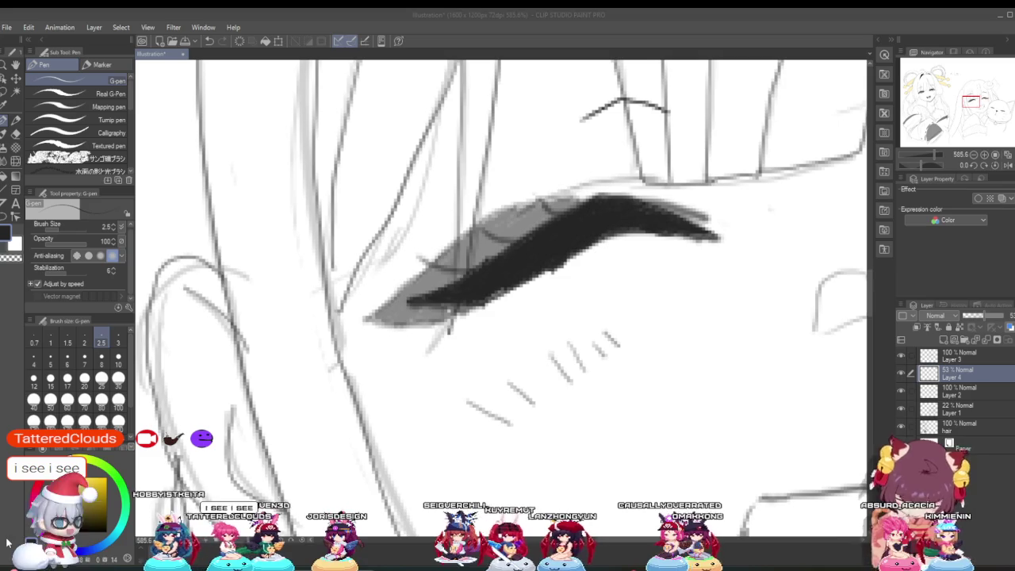
pyautogui.scroll(-3, 525, 393)
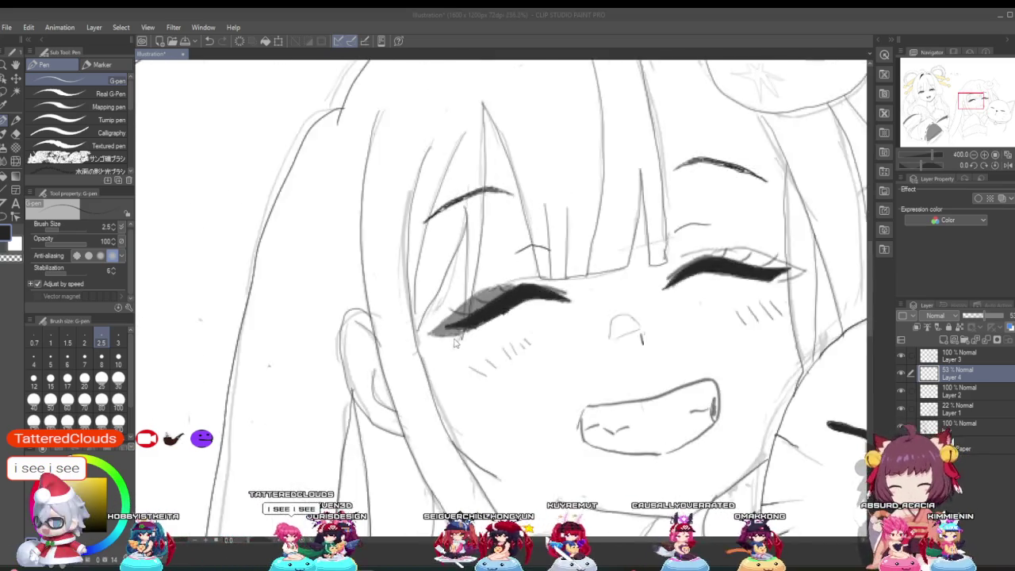
pyautogui.scroll(-3, 525, 394)
pyautogui.scroll(-1, 525, 393)
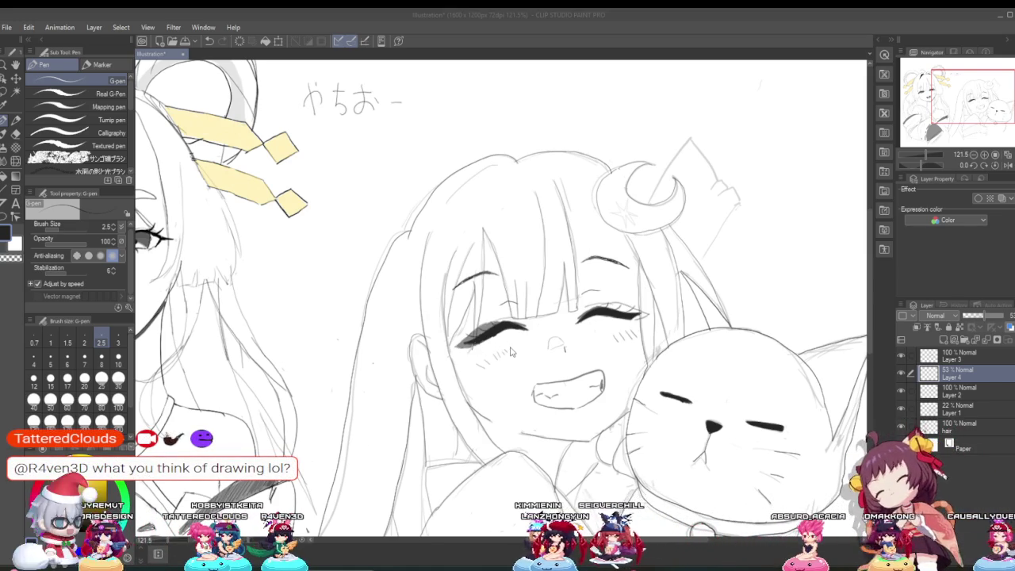
pyautogui.scroll(-2, 476, 318)
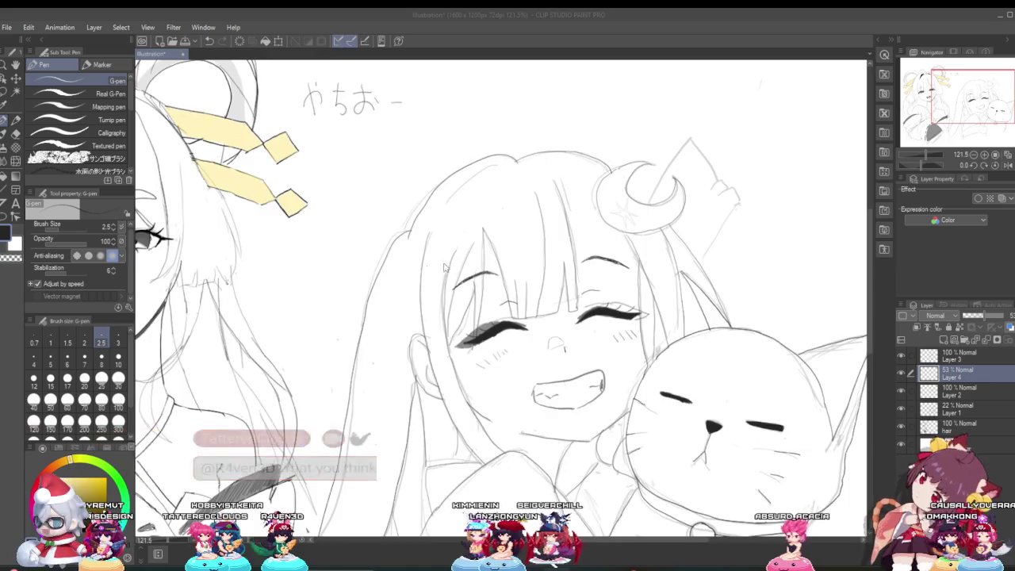
pyautogui.scroll(-3, 476, 317)
pyautogui.scroll(4, 504, 313)
pyautogui.scroll(1, 504, 313)
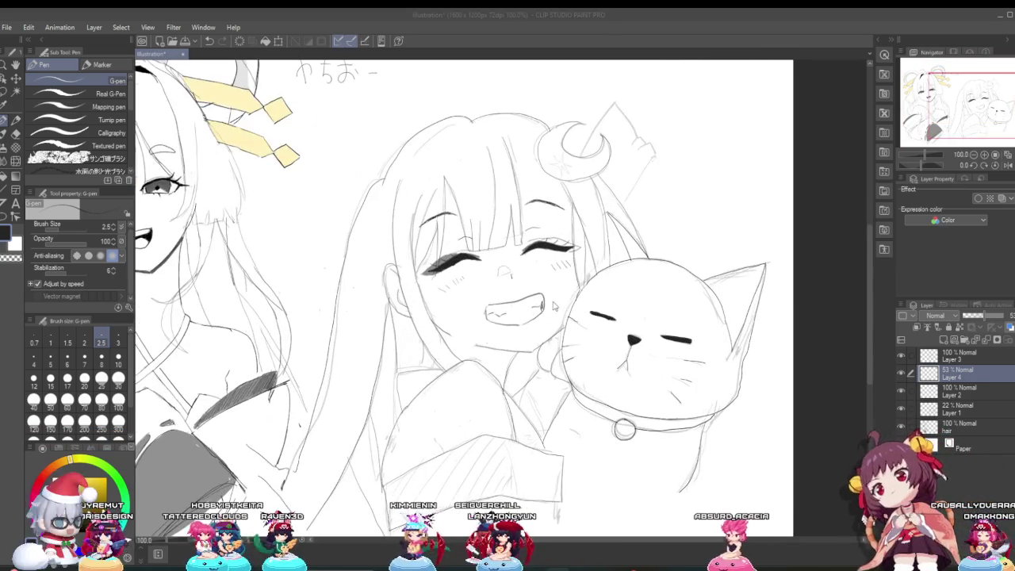
pyautogui.scroll(1, 512, 299)
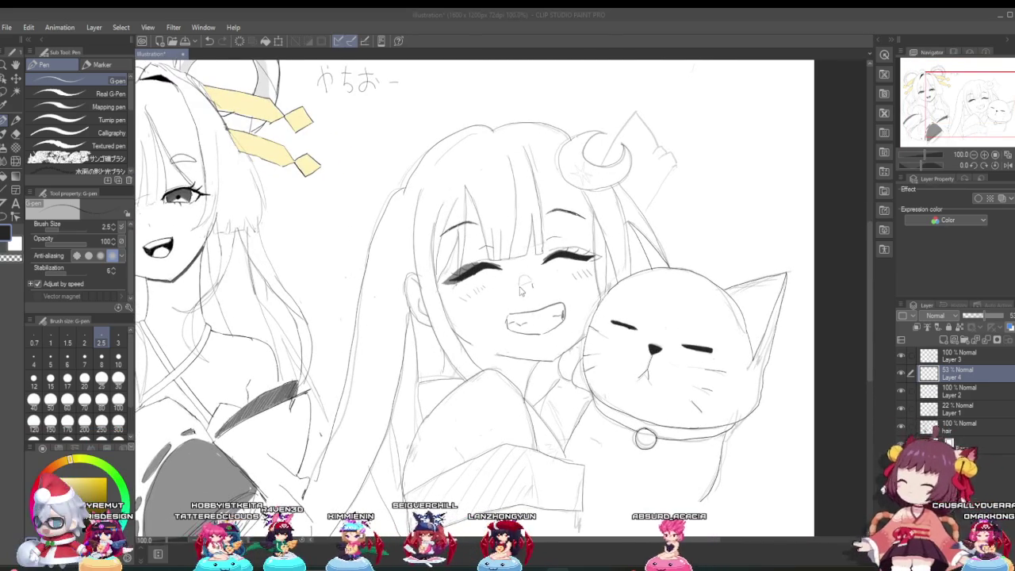
pyautogui.scroll(1, 546, 270)
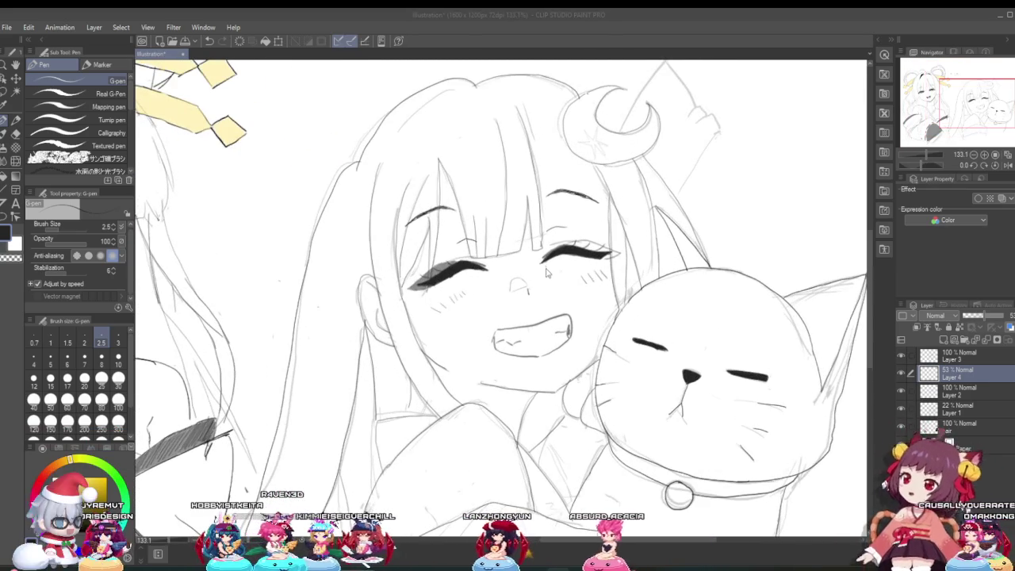
# Set the pen to brush size 3.7 and change the drawing colour to red.
pyautogui.scroll(1, 570, 267)
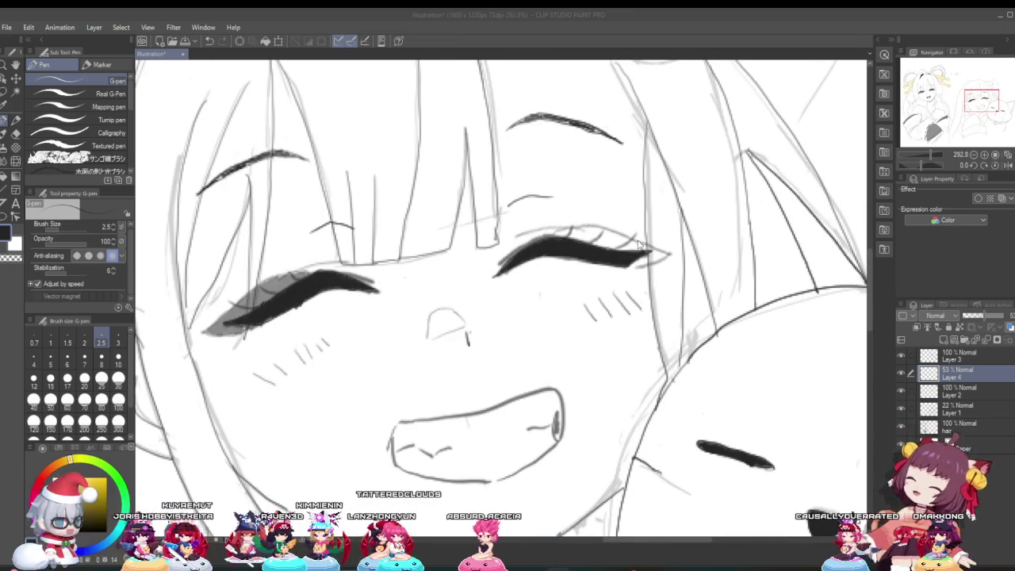
pyautogui.click(580, 234)
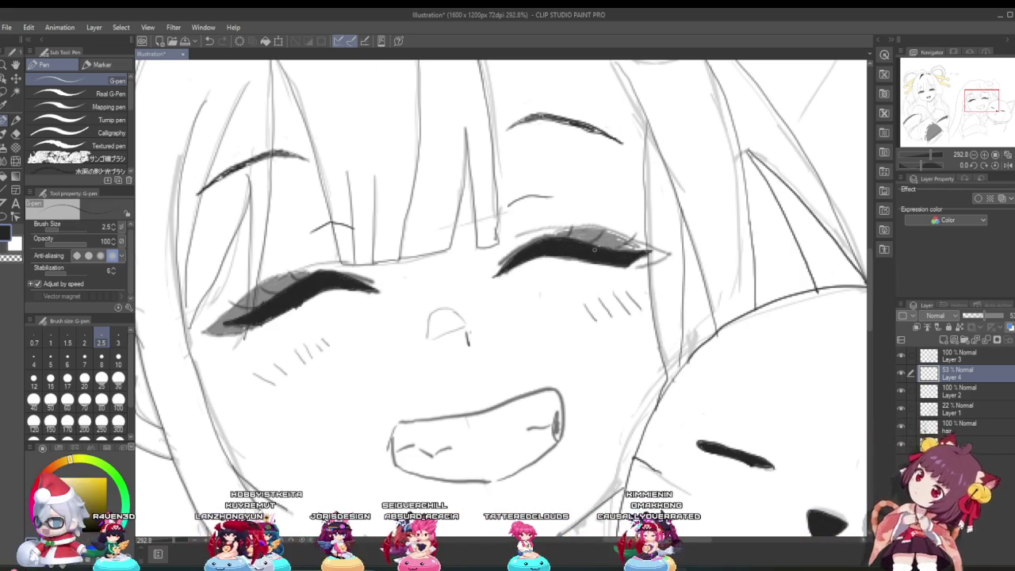
pyautogui.moveTo(60, 229); pyautogui.dragTo(60, 228)
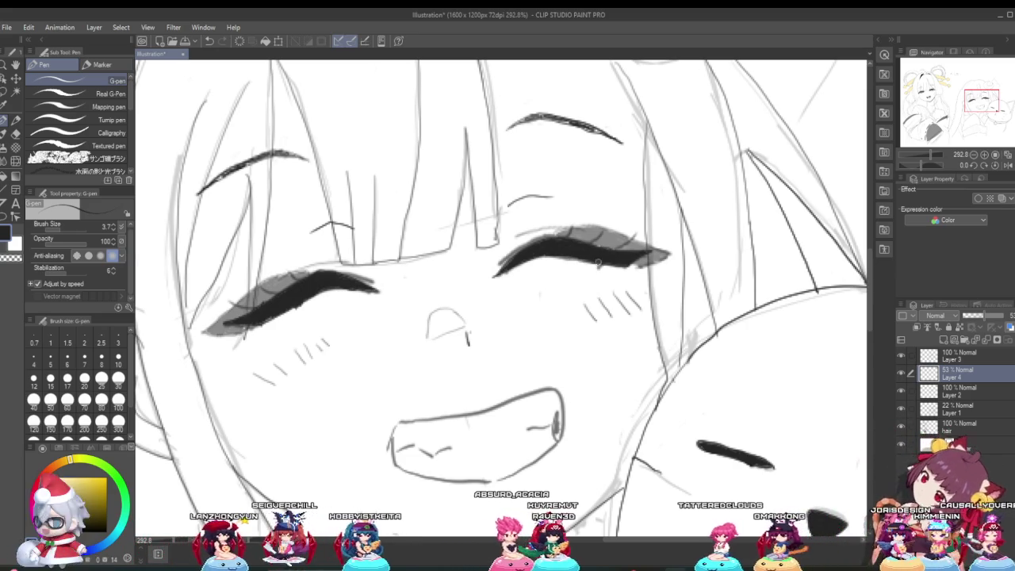
pyautogui.click(42, 478)
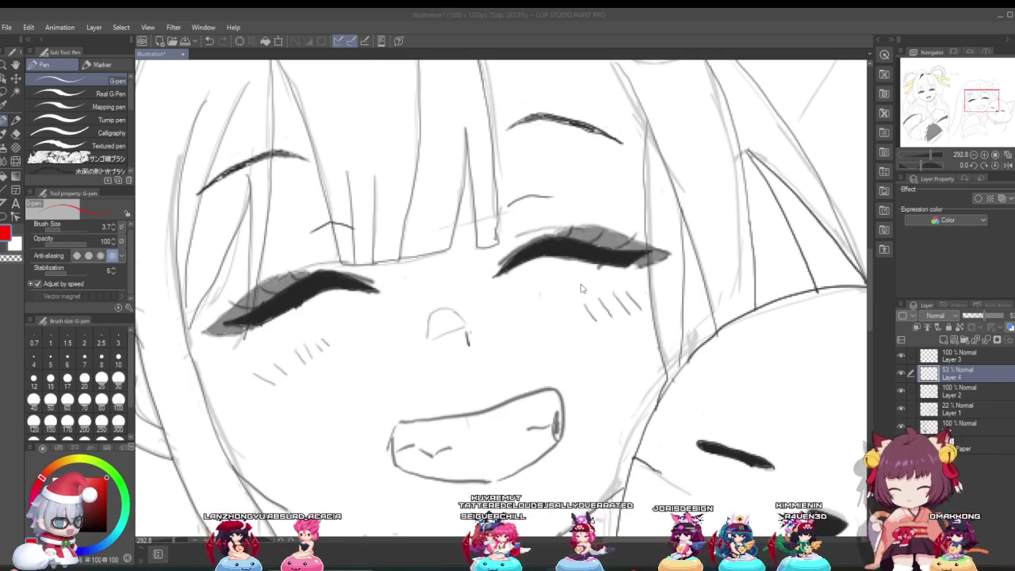
pyautogui.scroll(2, 593, 268)
# At about 968% zoom, trace a red line along the right grey eyelid's top edge.
pyautogui.scroll(2, 617, 252)
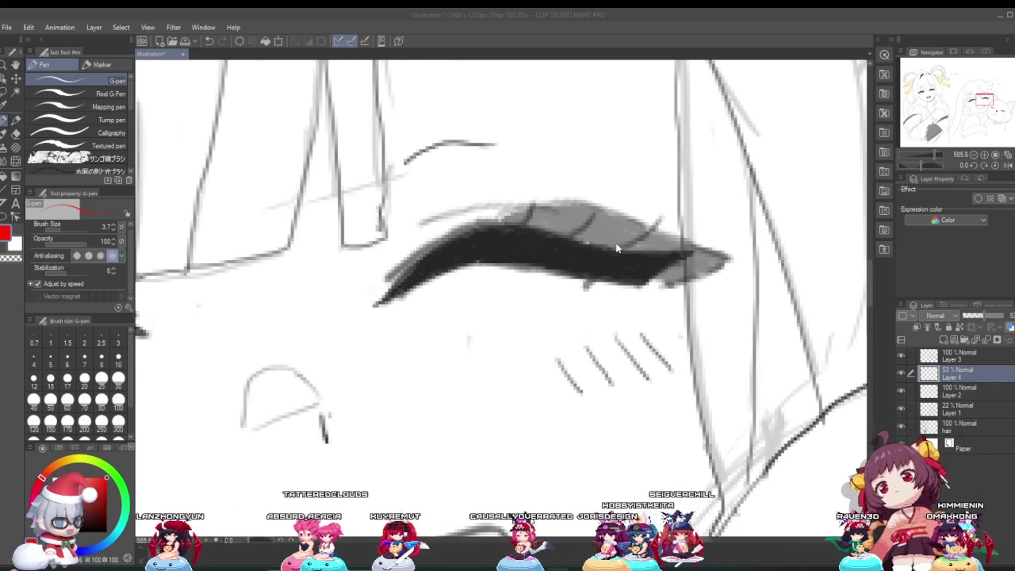
pyautogui.scroll(1, 584, 218)
pyautogui.scroll(2, 612, 228)
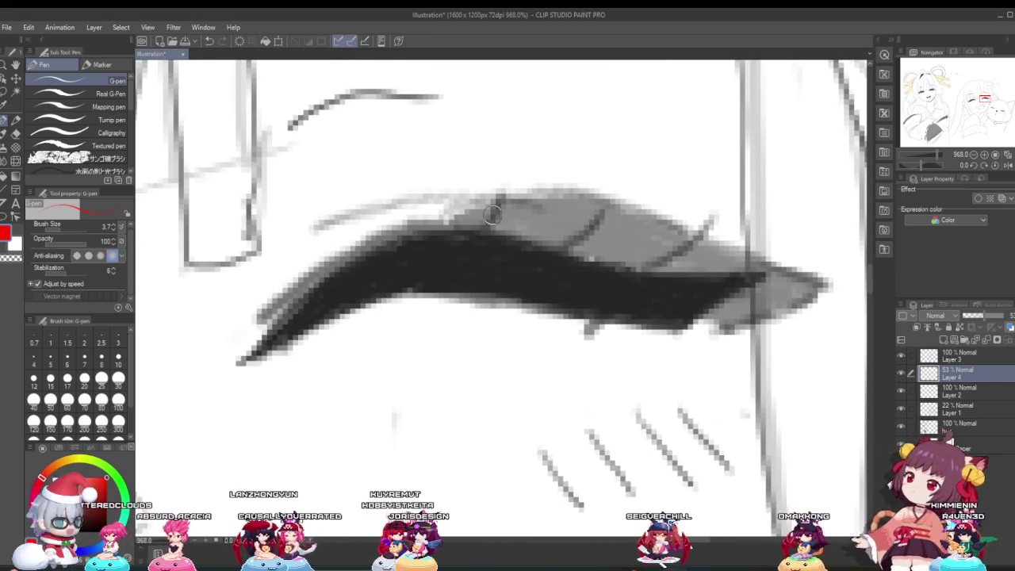
pyautogui.moveTo(466, 210); pyautogui.dragTo(733, 248)
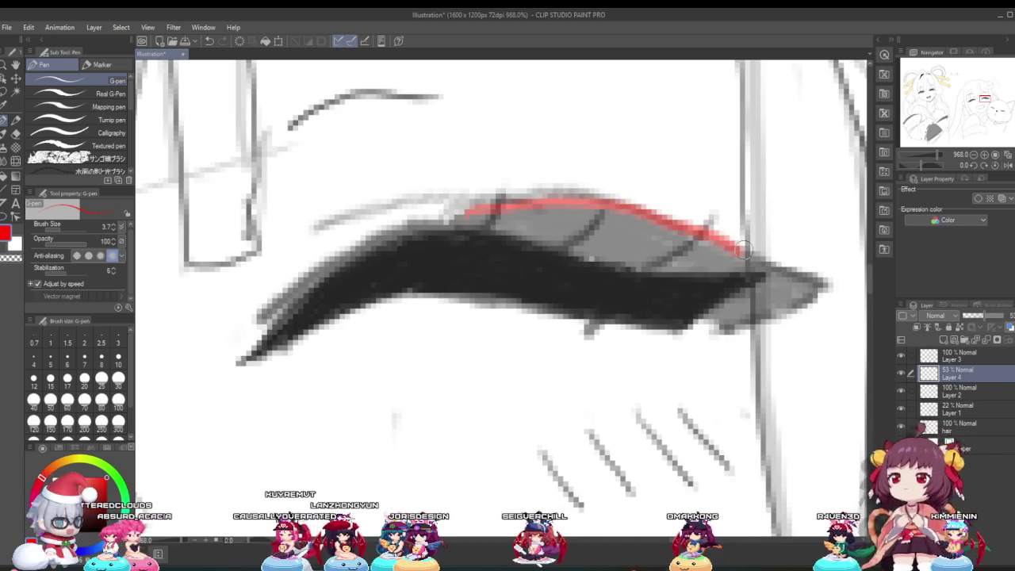
pyautogui.scroll(-2, 757, 253)
pyautogui.scroll(-2, 760, 254)
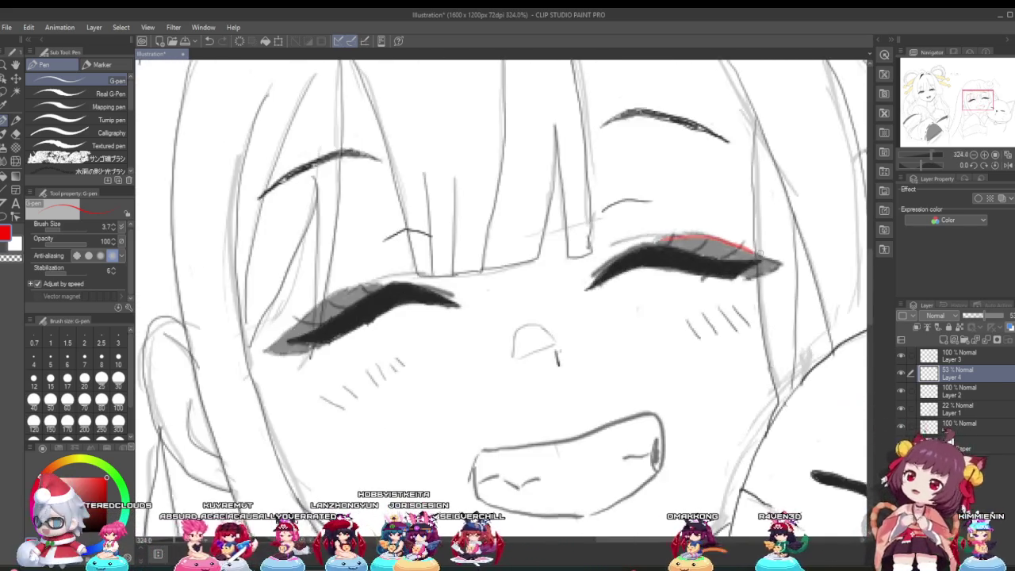
pyautogui.scroll(-1, 763, 255)
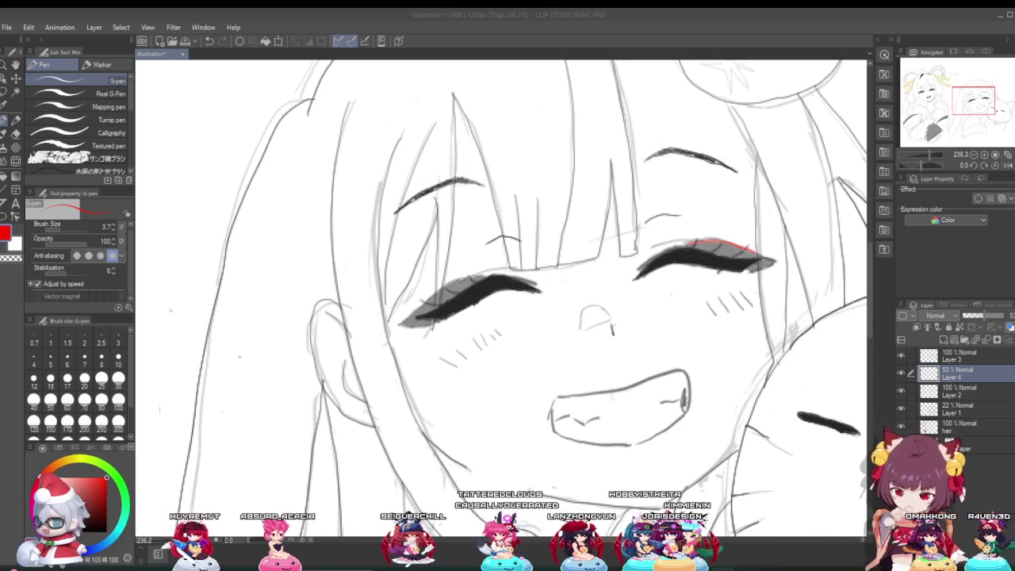
# Zoom to about 292% on the right eye's eyelid.
pyautogui.scroll(-3, 513, 485)
pyautogui.scroll(-3, 513, 485)
pyautogui.scroll(1, 555, 397)
pyautogui.scroll(-1, 578, 370)
pyautogui.scroll(2, 578, 369)
pyautogui.scroll(2, 619, 341)
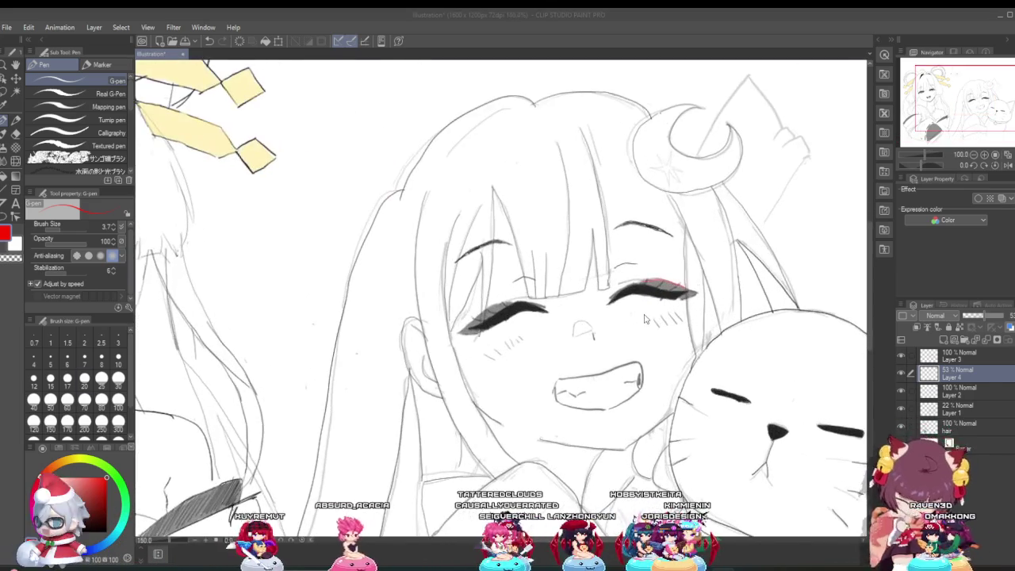
pyautogui.scroll(-3, 670, 309)
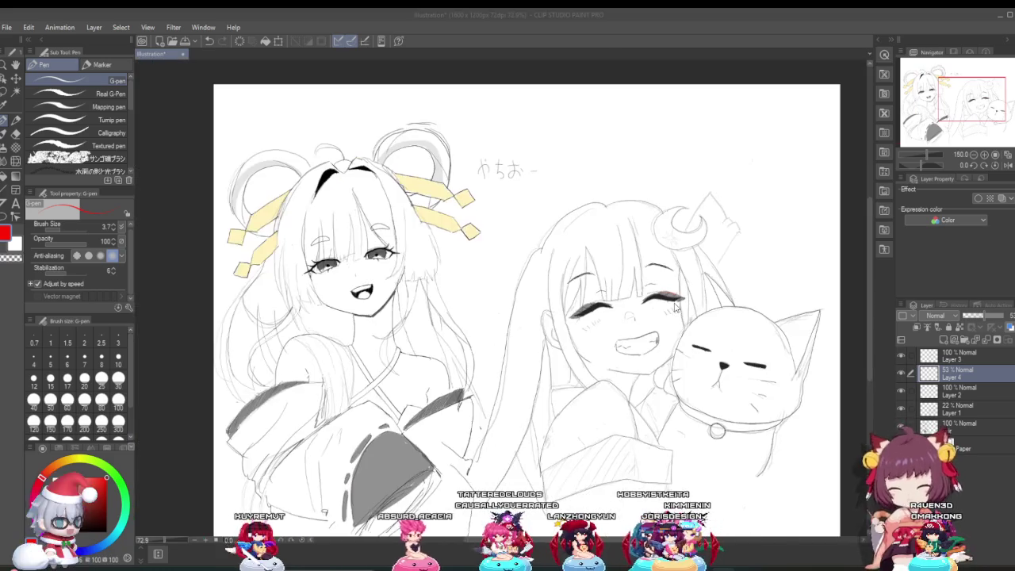
pyautogui.scroll(2, 629, 346)
pyautogui.scroll(2, 731, 288)
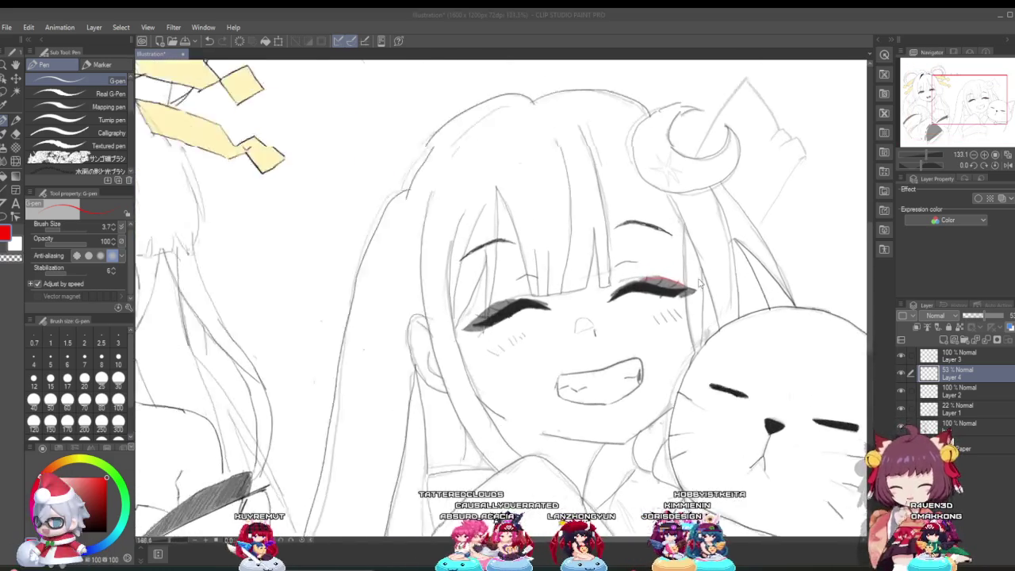
pyautogui.scroll(1, 714, 290)
pyautogui.scroll(1, 691, 292)
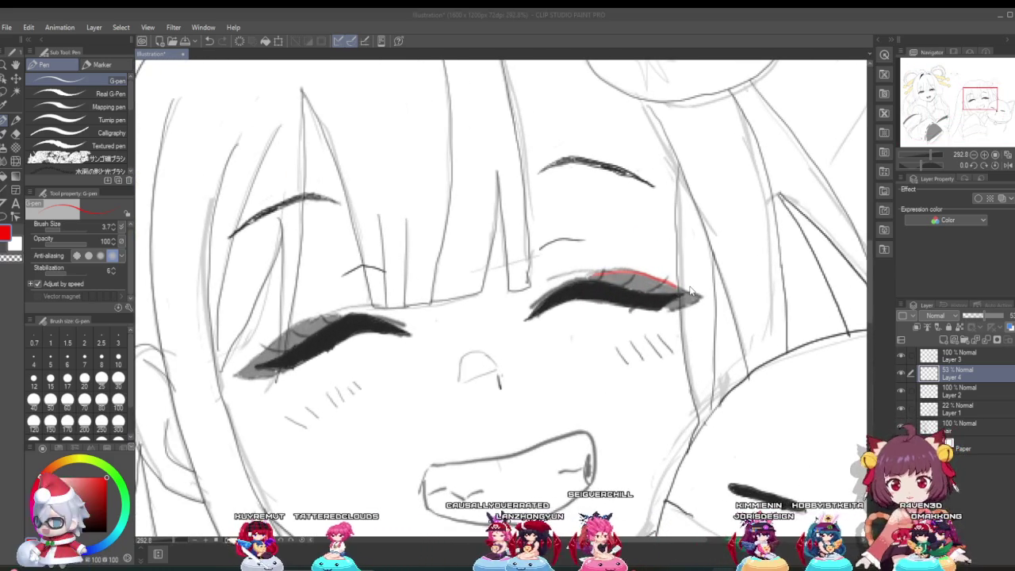
# Extend the red outline around the eyelid tip and fill the lid as a solid red wedge.
pyautogui.click(601, 272)
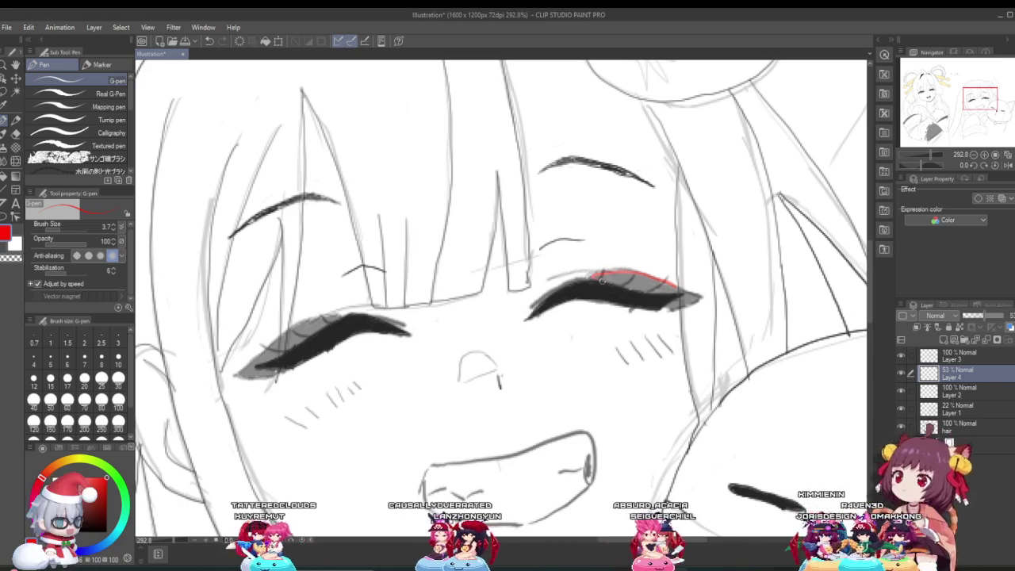
pyautogui.moveTo(674, 284)
pyautogui.mouseDown()
pyautogui.moveTo(666, 311)
pyautogui.moveTo(671, 302)
pyautogui.mouseUp()
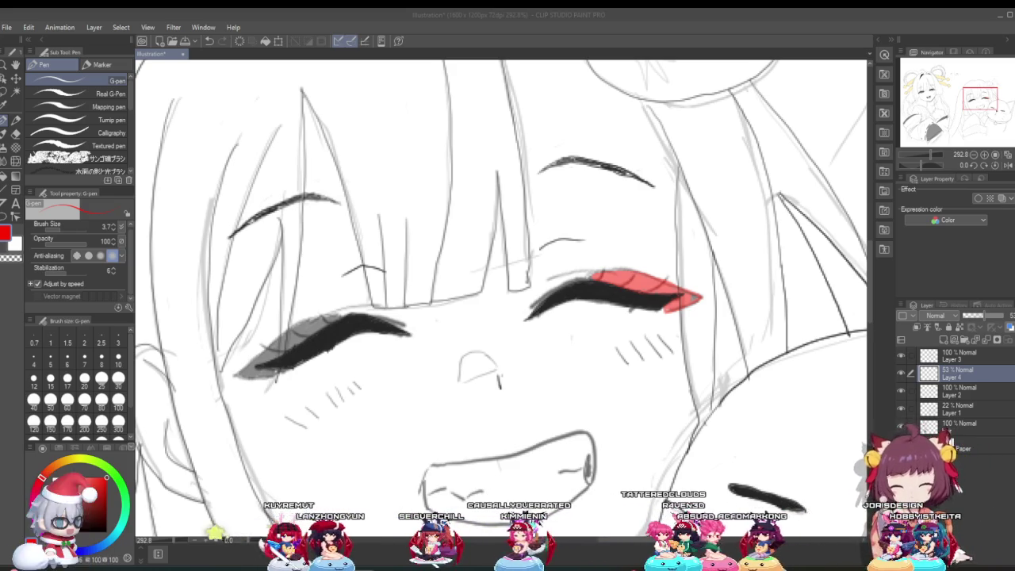
pyautogui.click(8, 202)
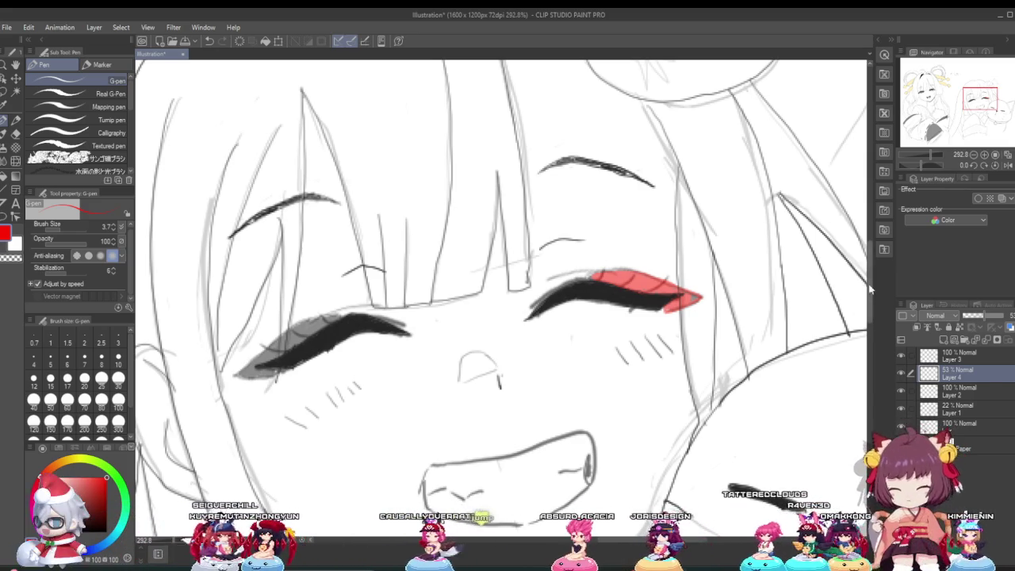
pyautogui.scroll(2, 683, 288)
pyautogui.scroll(2, 690, 290)
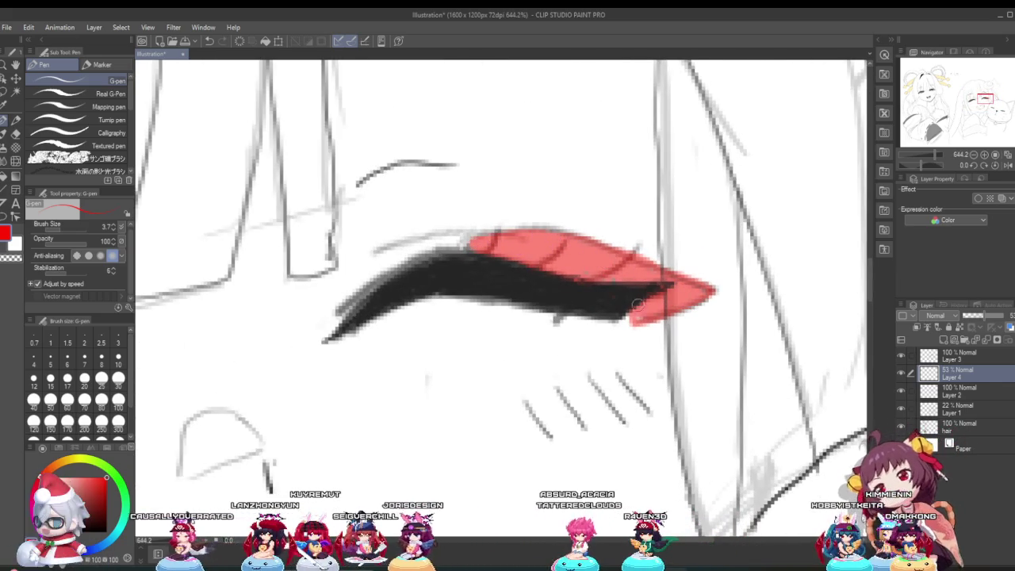
pyautogui.scroll(-2, 626, 294)
pyautogui.scroll(-2, 626, 294)
pyautogui.scroll(-1, 627, 297)
pyautogui.scroll(-1, 610, 286)
pyautogui.scroll(-2, 610, 285)
pyautogui.scroll(1, 611, 286)
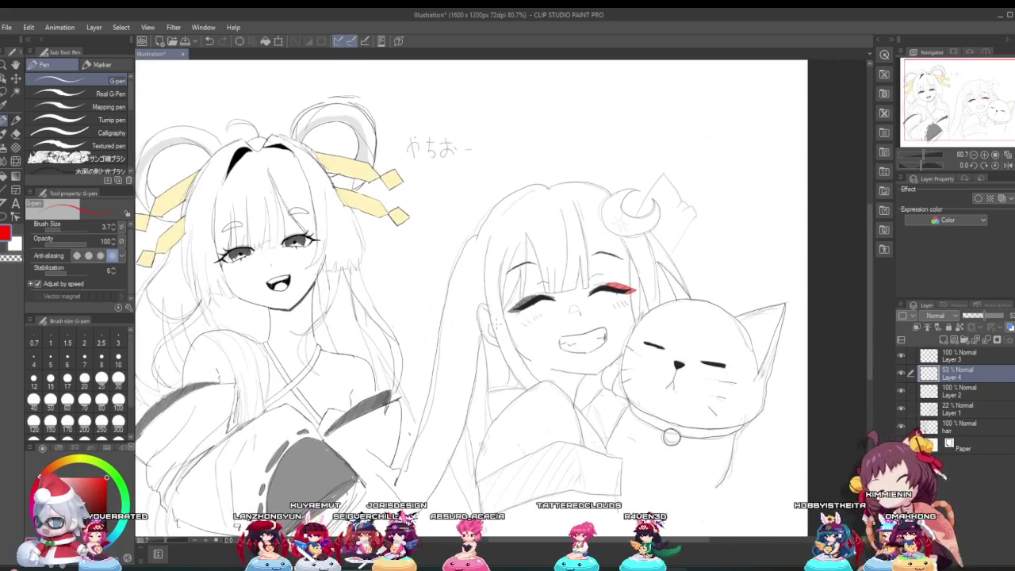
pyautogui.scroll(1, 531, 314)
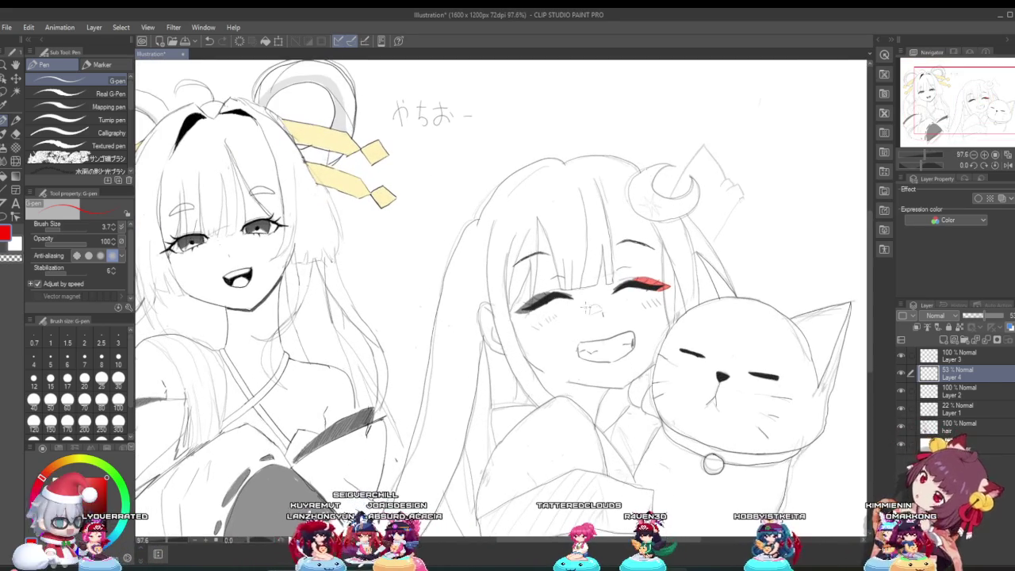
pyautogui.scroll(1, 531, 313)
pyautogui.scroll(1, 559, 315)
pyautogui.scroll(1, 559, 315)
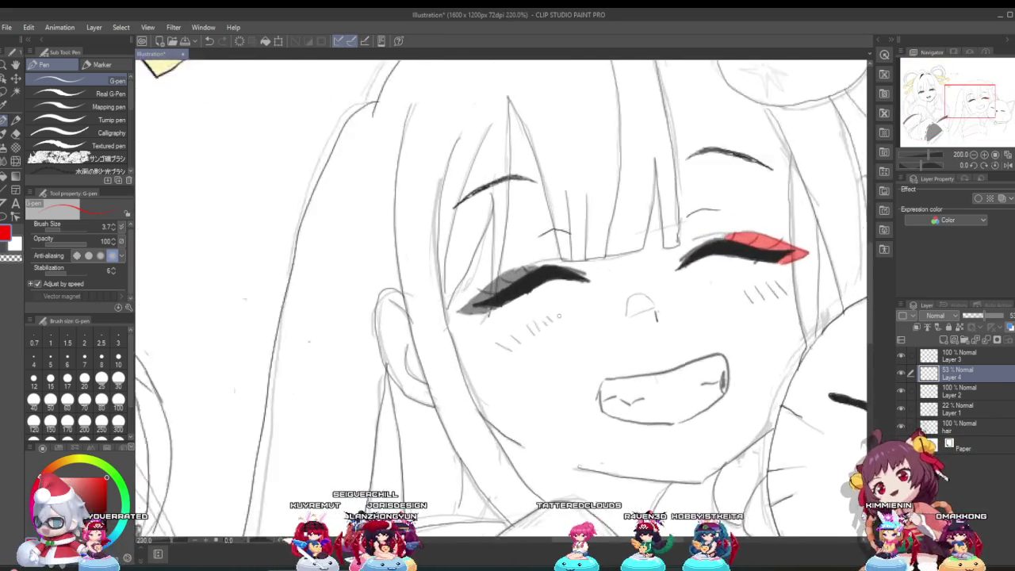
pyautogui.scroll(1, 559, 316)
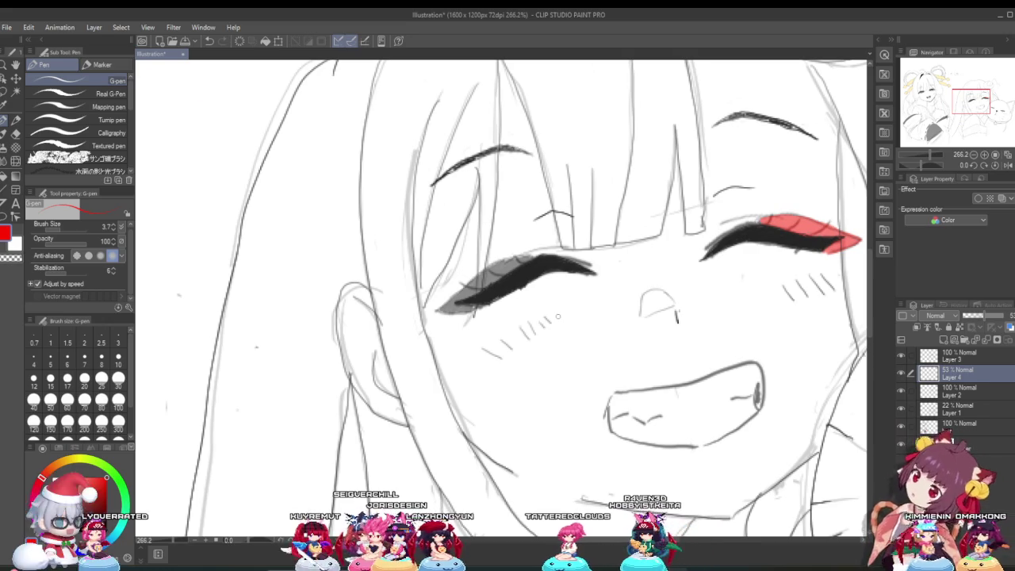
pyautogui.scroll(1, 548, 318)
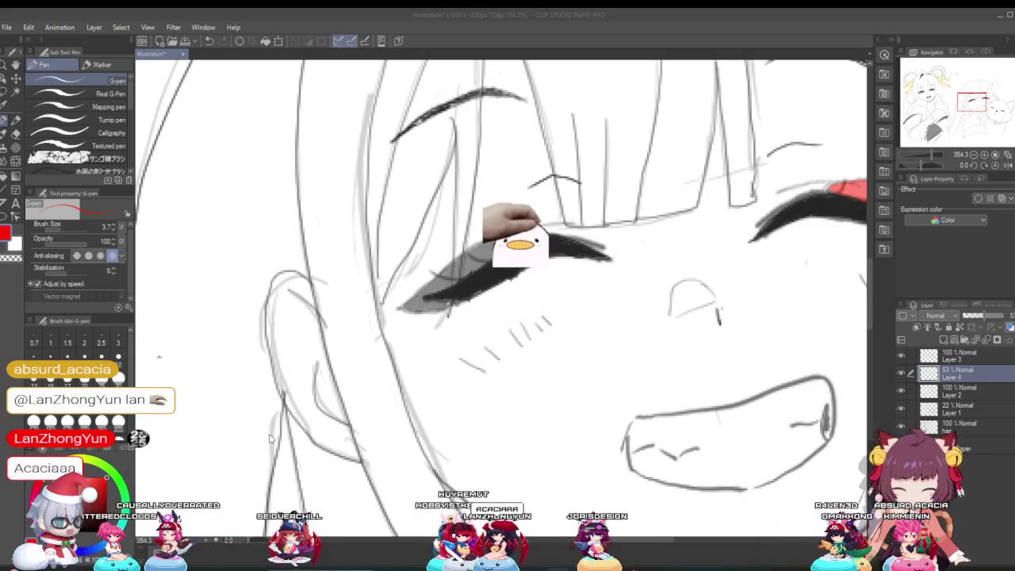
# Zoom in on the smiling girl's left closed eye.
pyautogui.scroll(-5, 349, 396)
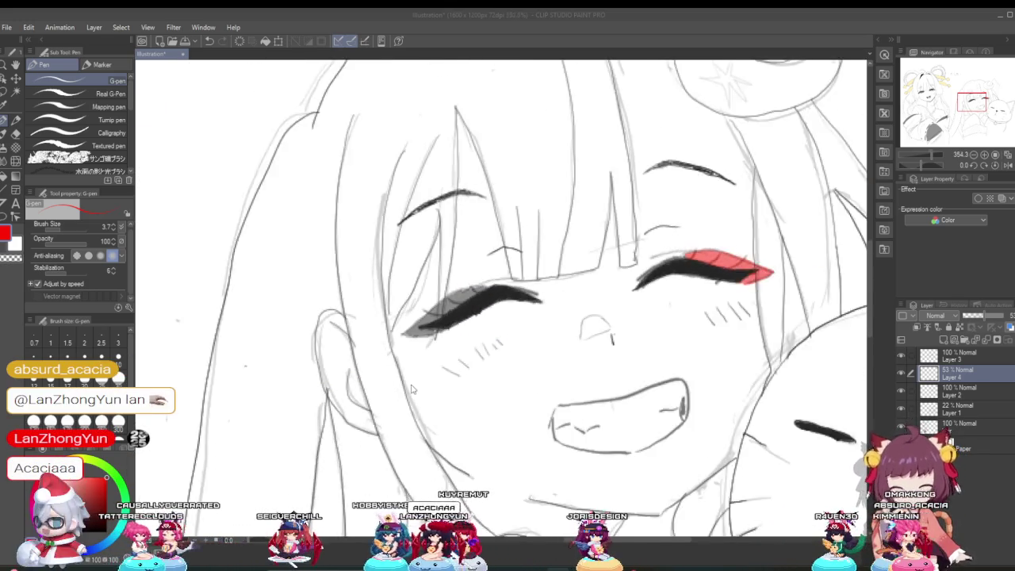
pyautogui.scroll(-2, 420, 388)
pyautogui.scroll(-2, 418, 396)
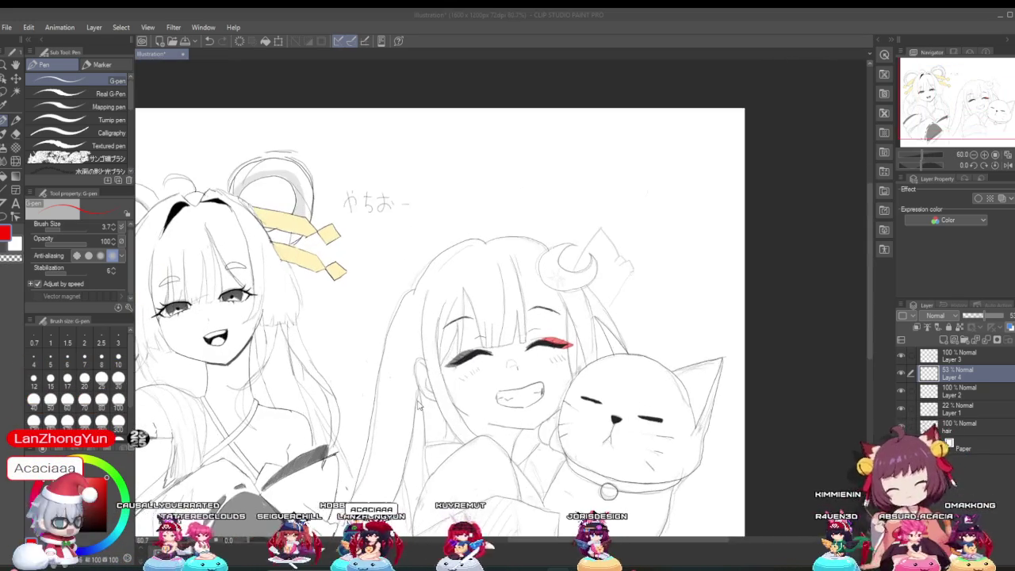
pyautogui.scroll(1, 419, 406)
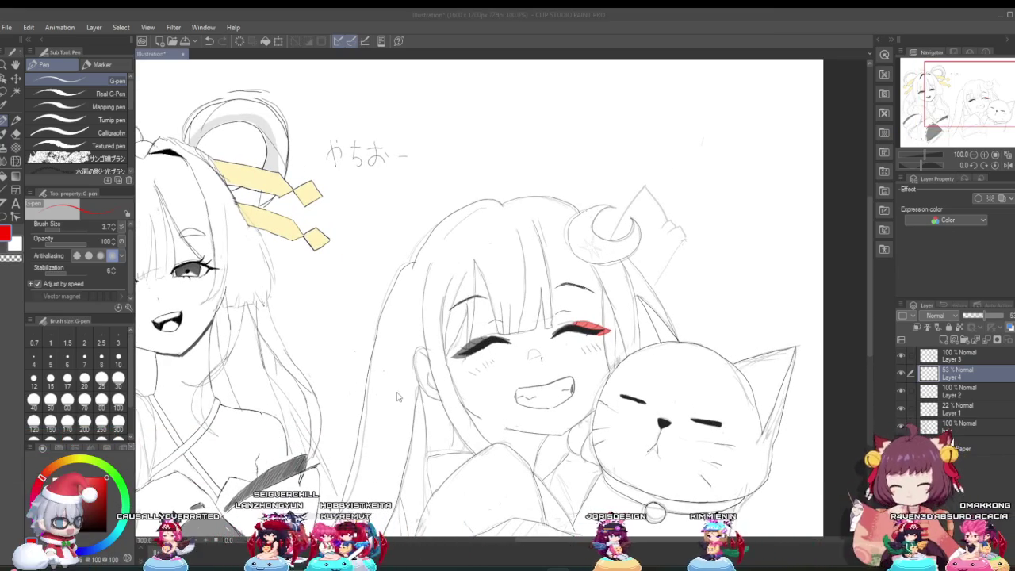
pyautogui.scroll(-1, 413, 388)
pyautogui.scroll(2, 460, 373)
pyautogui.scroll(1, 491, 361)
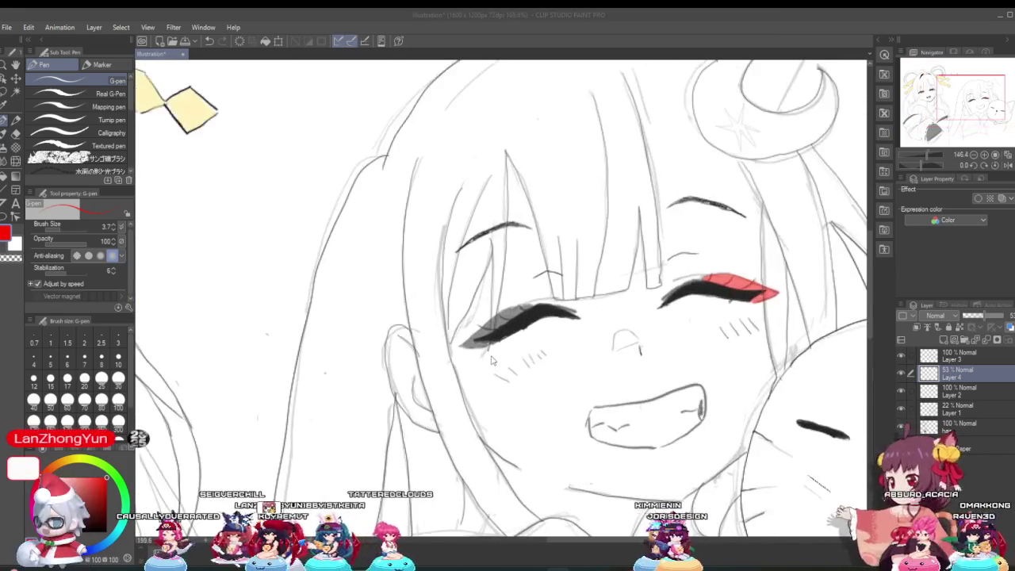
pyautogui.scroll(1, 495, 363)
pyautogui.scroll(1, 508, 365)
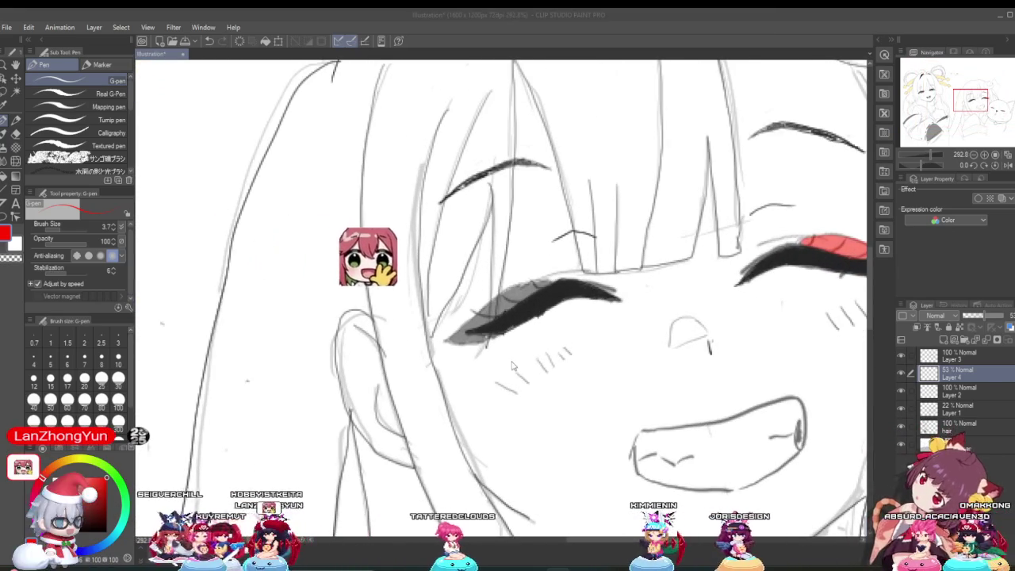
pyautogui.scroll(1, 511, 365)
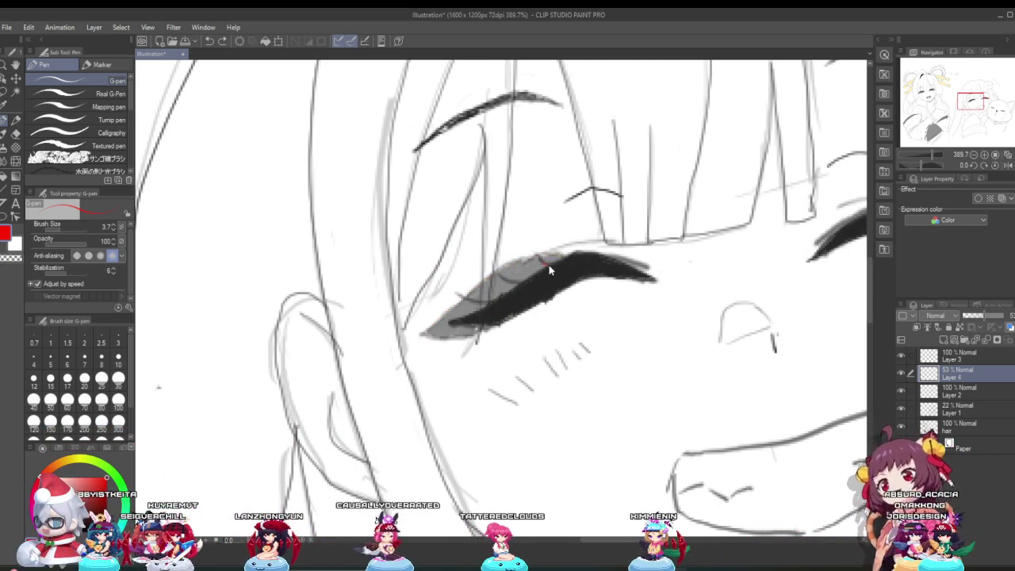
# Outline the left eyelid's top and lower edges in red, fill it solid red, then zoom out.
pyautogui.moveTo(560, 255); pyautogui.dragTo(539, 258)
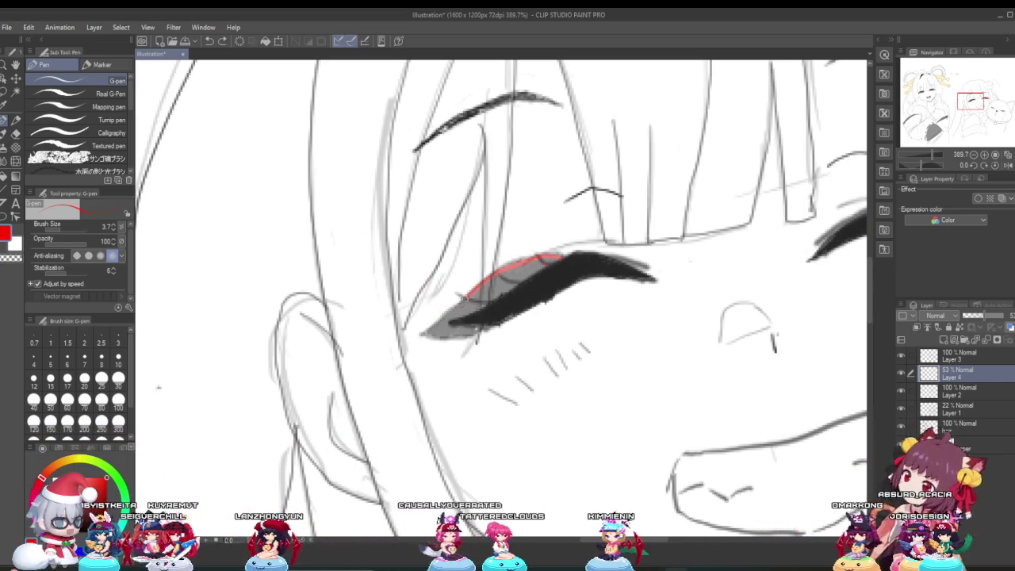
pyautogui.moveTo(469, 295); pyautogui.dragTo(420, 336)
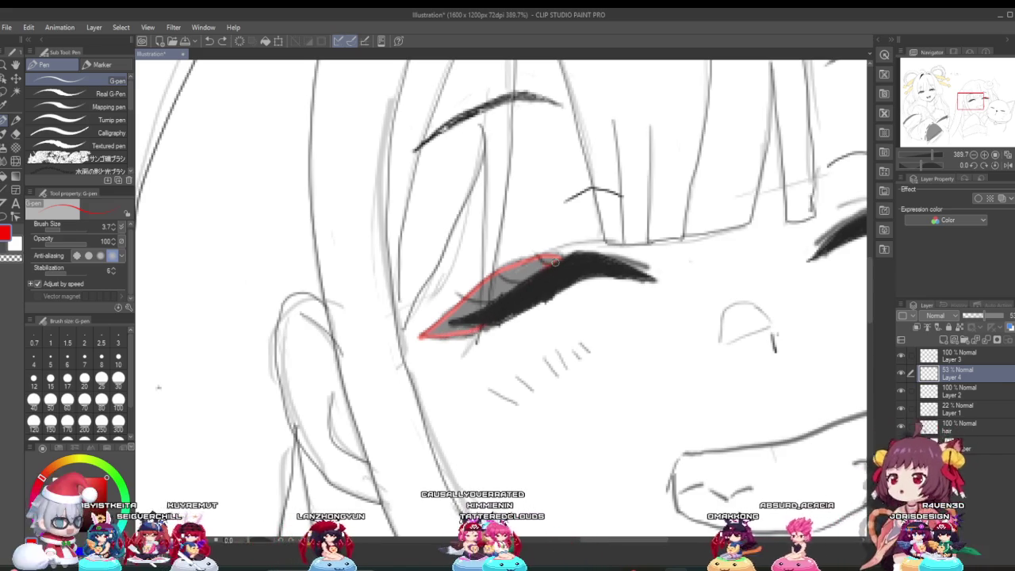
pyautogui.moveTo(556, 260); pyautogui.dragTo(489, 287)
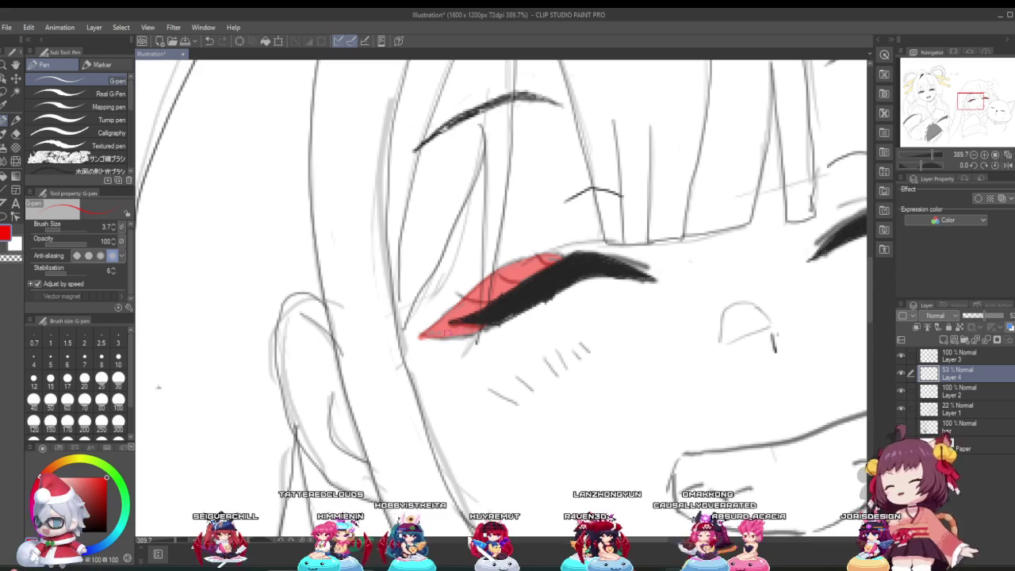
pyautogui.scroll(-2, 527, 276)
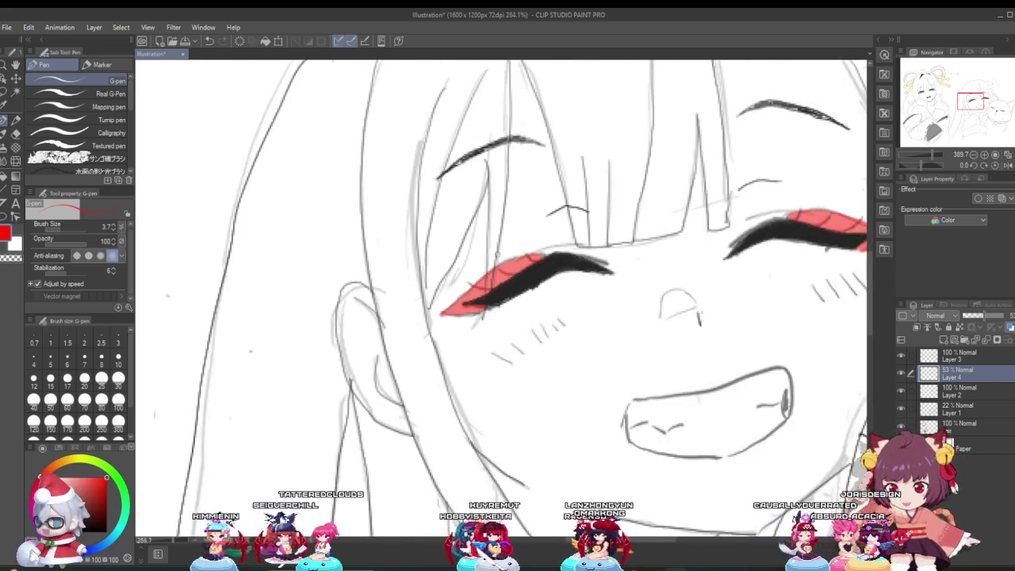
pyautogui.scroll(-2, 507, 238)
pyautogui.scroll(-2, 507, 238)
pyautogui.scroll(-2, 507, 238)
pyautogui.scroll(1, 587, 158)
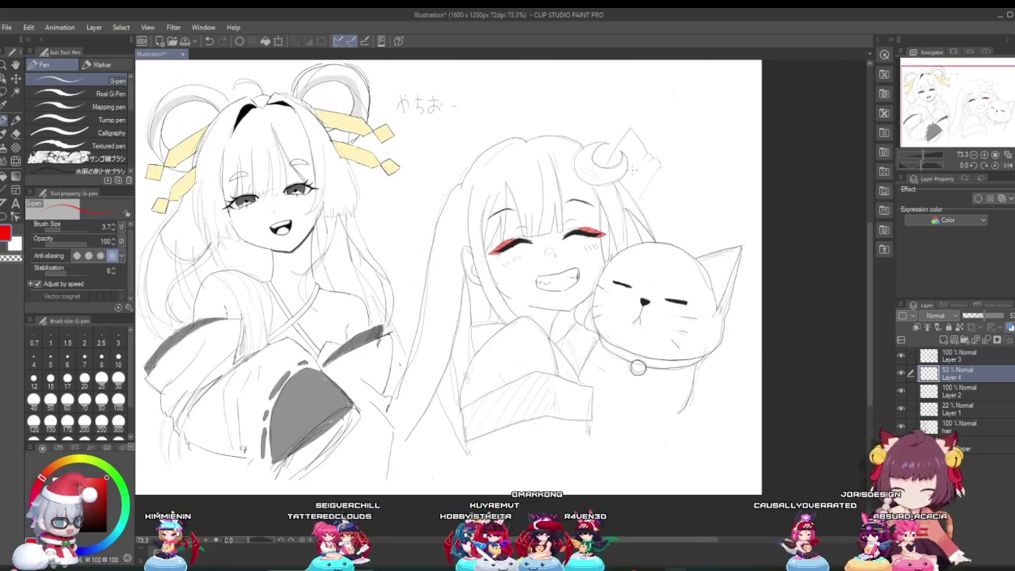
# Make Layer 3 active, swap the colour from red to black, and shrink the pen to 2.5.
pyautogui.scroll(1, 632, 168)
pyautogui.scroll(1, 627, 182)
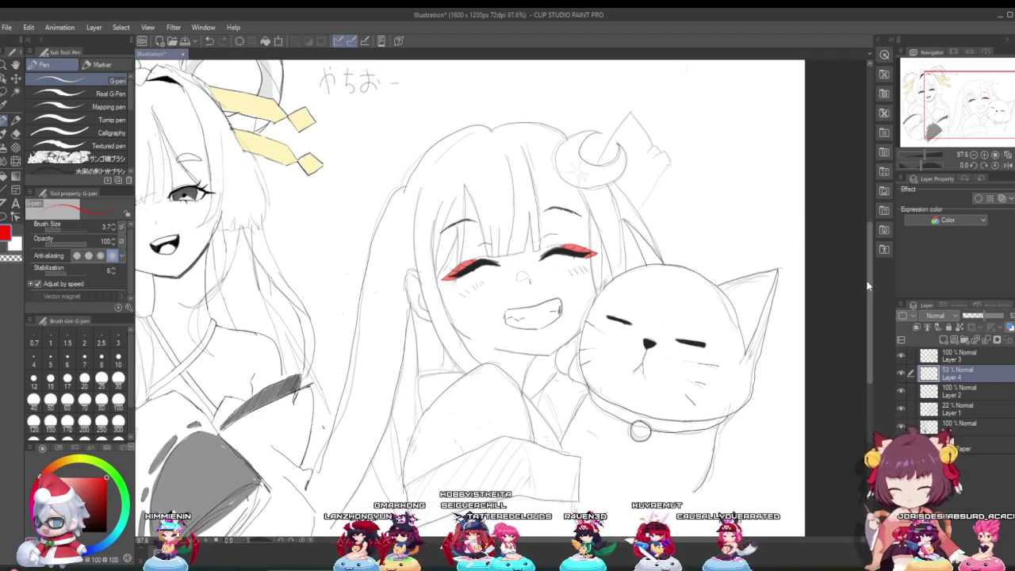
pyautogui.click(960, 355)
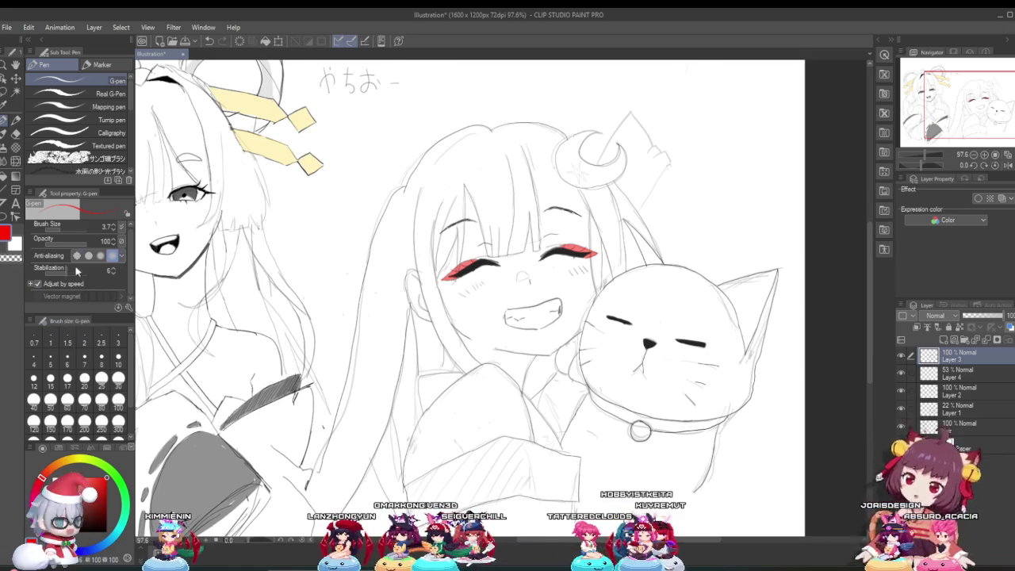
pyautogui.press('x')
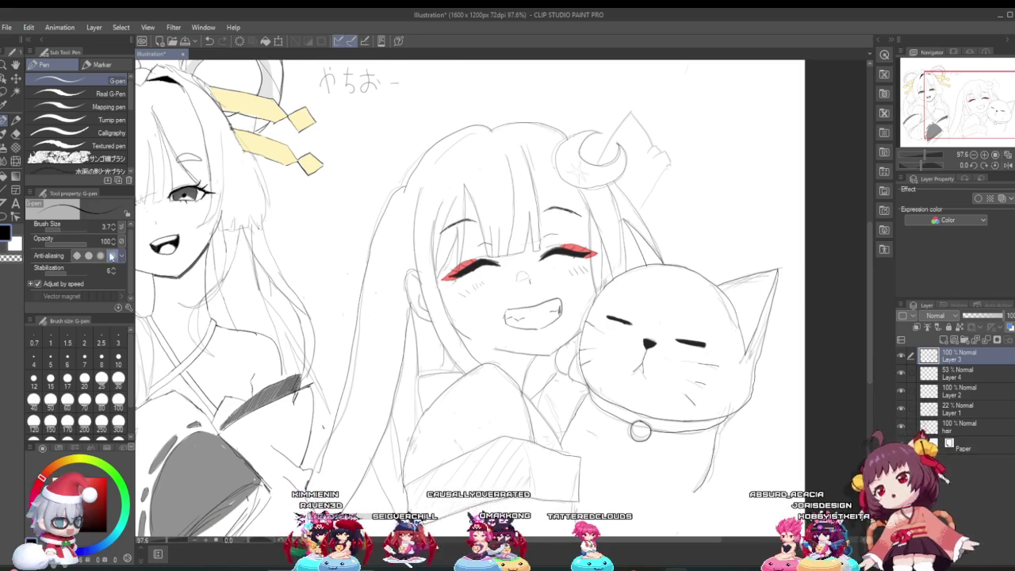
pyautogui.press('[')
pyautogui.press('[')
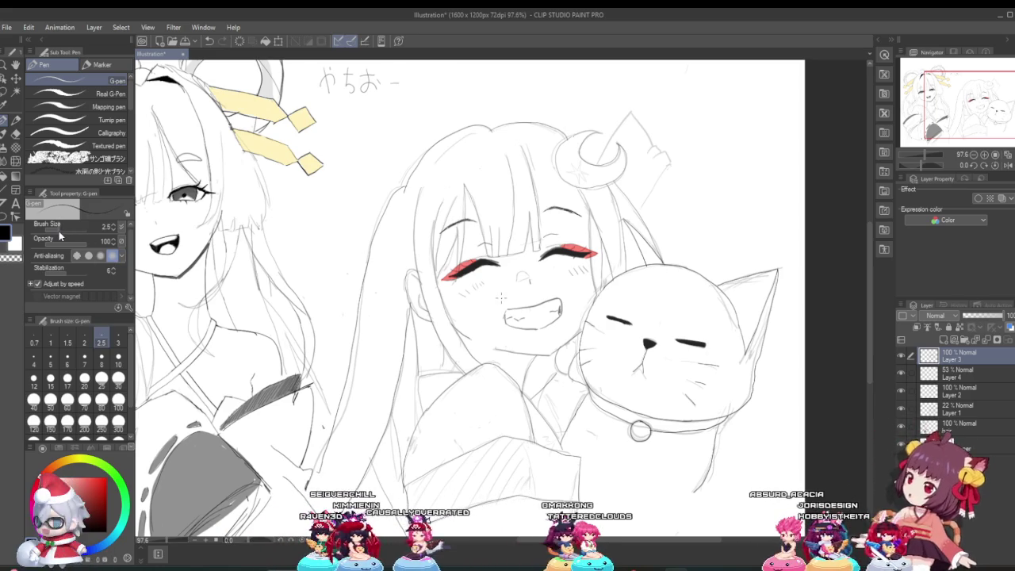
pyautogui.scroll(2, 463, 267)
pyautogui.scroll(2, 462, 267)
pyautogui.scroll(2, 462, 267)
pyautogui.scroll(2, 462, 267)
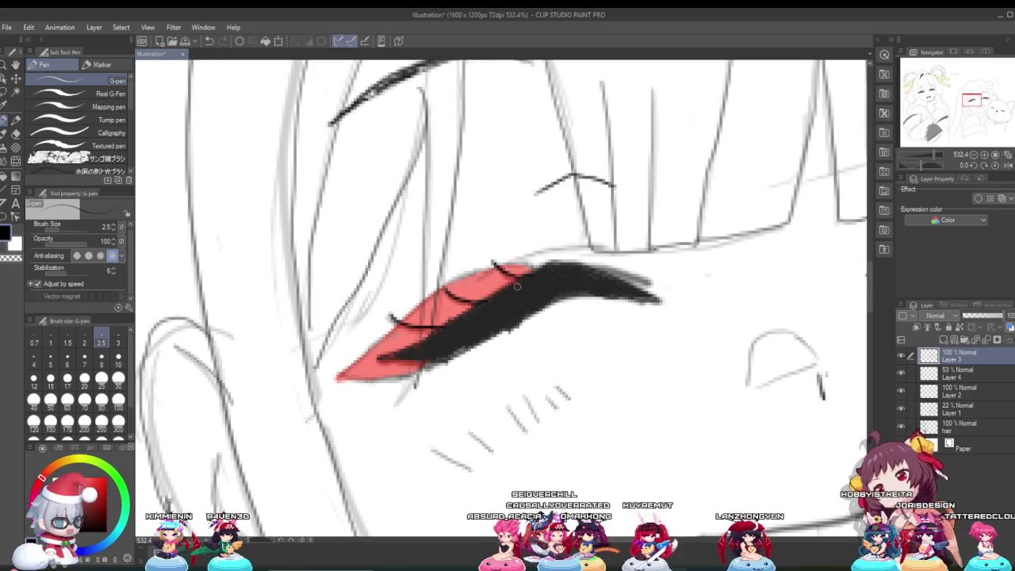
# Draw a thin black crease stroke along the eyelid line.
pyautogui.scroll(-3, 534, 288)
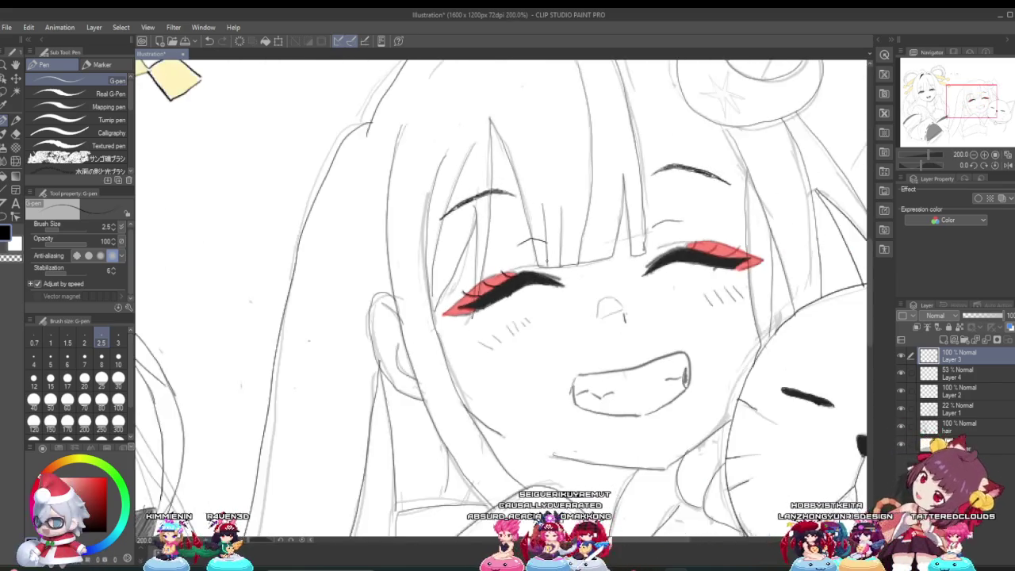
pyautogui.scroll(2, 547, 269)
pyautogui.scroll(1, 562, 257)
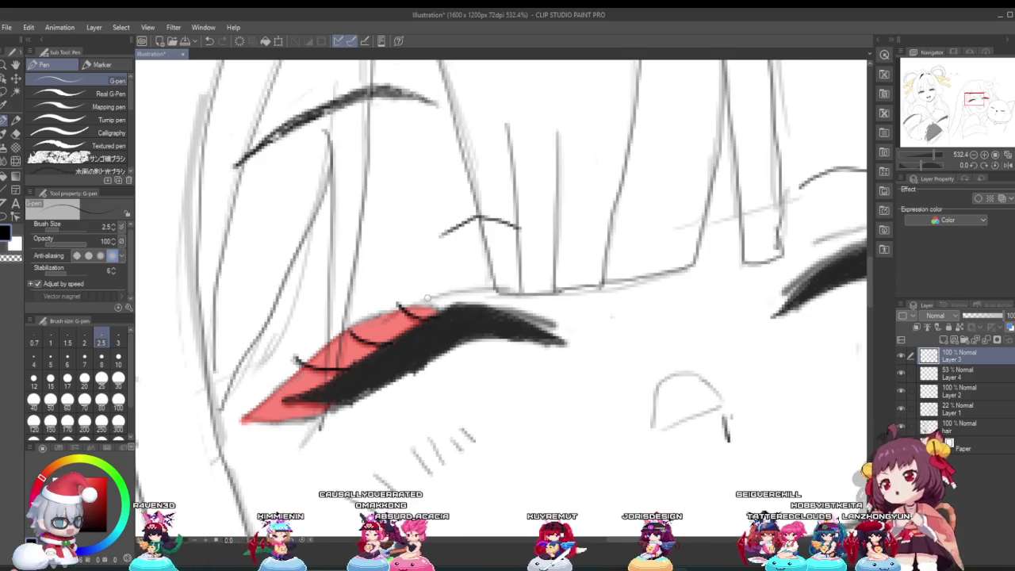
pyautogui.moveTo(437, 292); pyautogui.dragTo(525, 289)
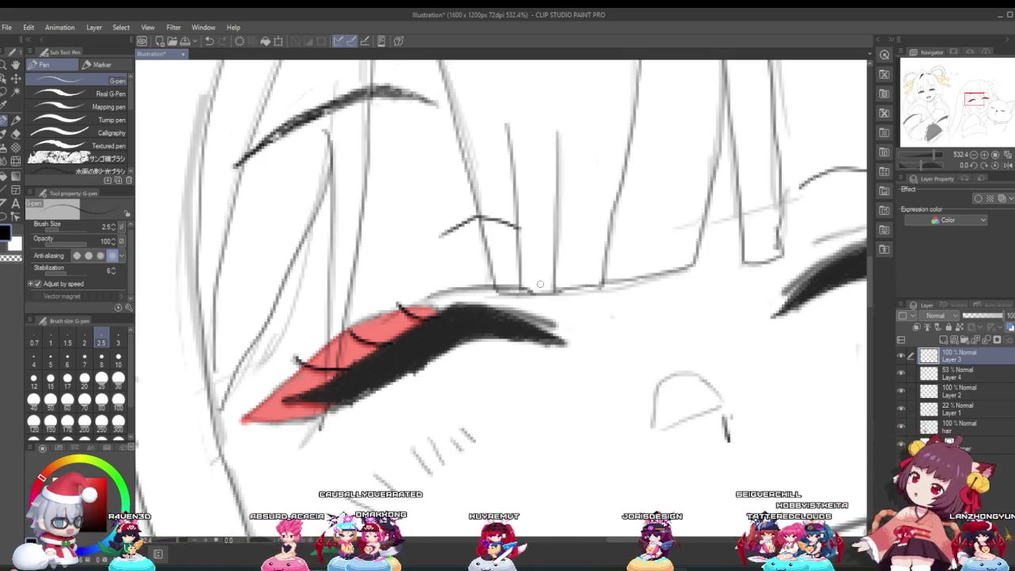
# Zoom and move the view over to the right eye's pink lid.
pyautogui.scroll(-3, 680, 291)
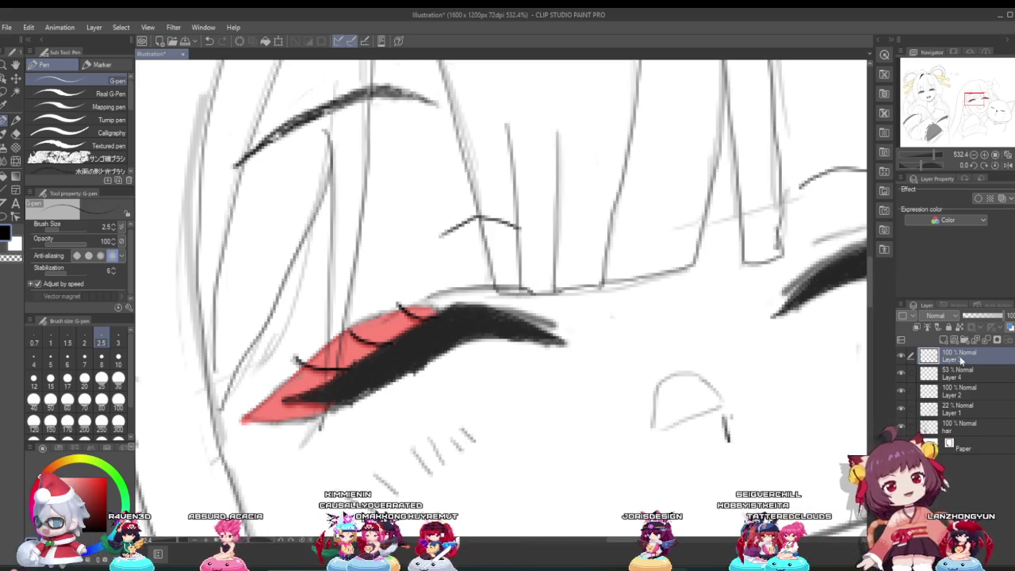
pyautogui.scroll(-2, 679, 291)
pyautogui.scroll(-2, 680, 290)
pyautogui.scroll(-2, 679, 291)
pyautogui.scroll(1, 679, 291)
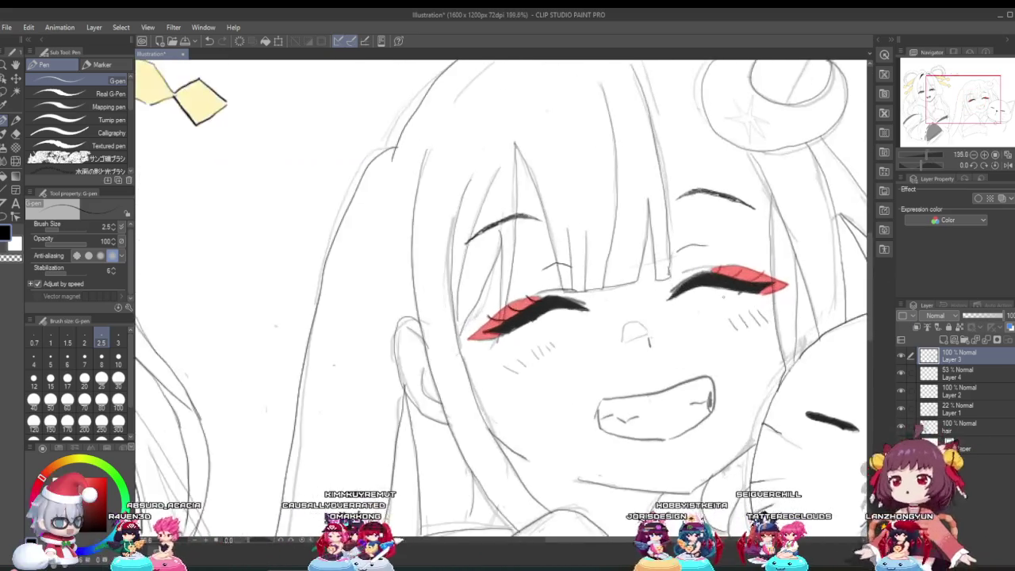
pyautogui.scroll(2, 680, 290)
pyautogui.scroll(1, 696, 252)
pyautogui.scroll(-3, 696, 253)
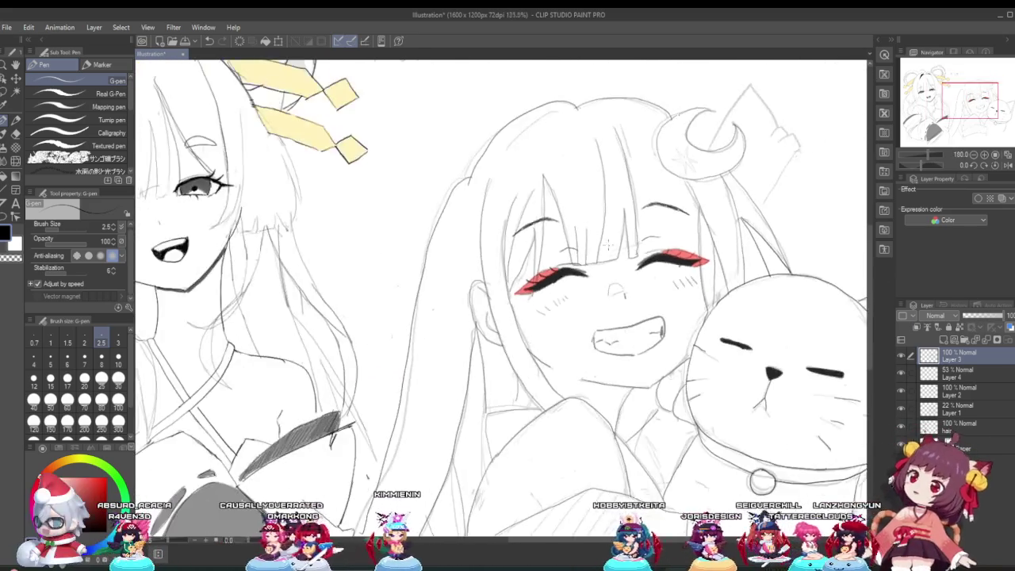
pyautogui.scroll(1, 680, 264)
pyautogui.scroll(3, 680, 264)
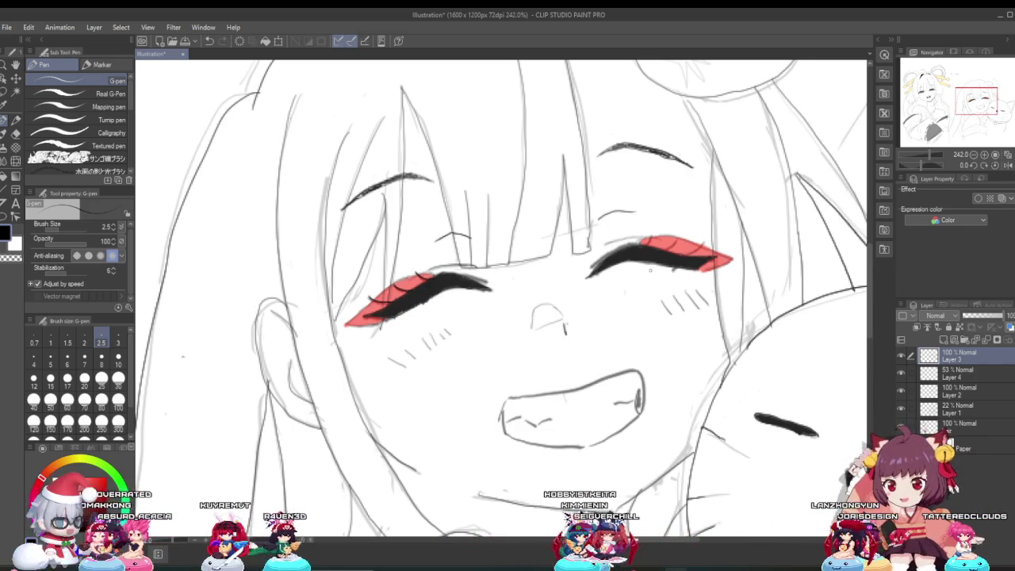
pyautogui.scroll(2, 652, 257)
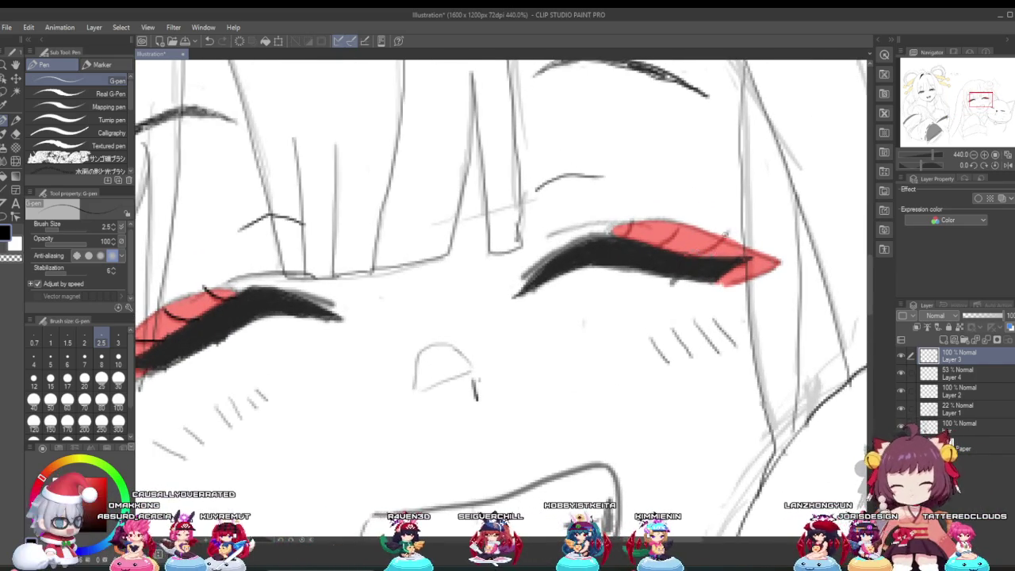
pyautogui.scroll(4, 728, 235)
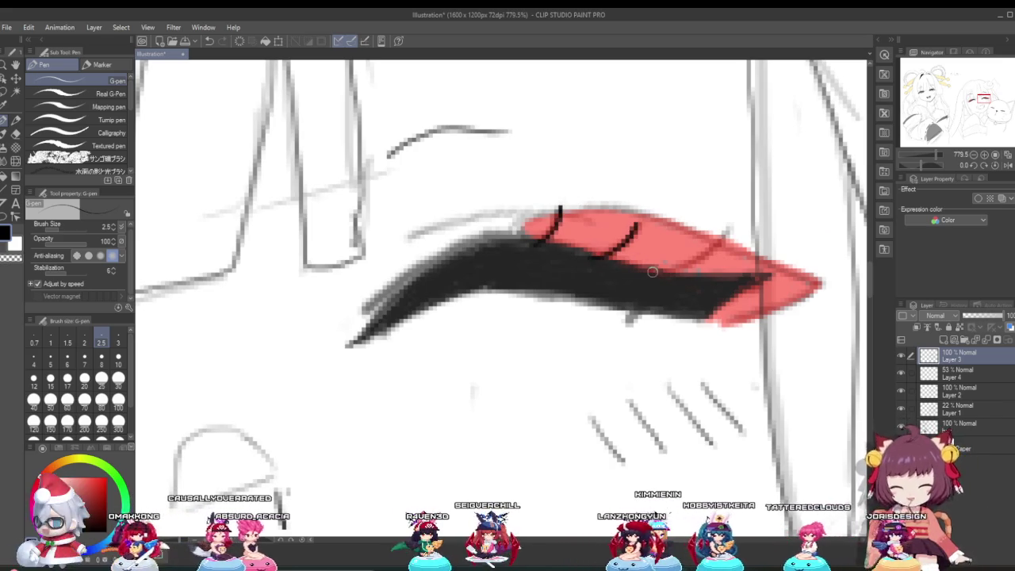
# Add two short black lash strokes along the right eye's upper lid, then zoom out.
pyautogui.moveTo(657, 270); pyautogui.dragTo(728, 229)
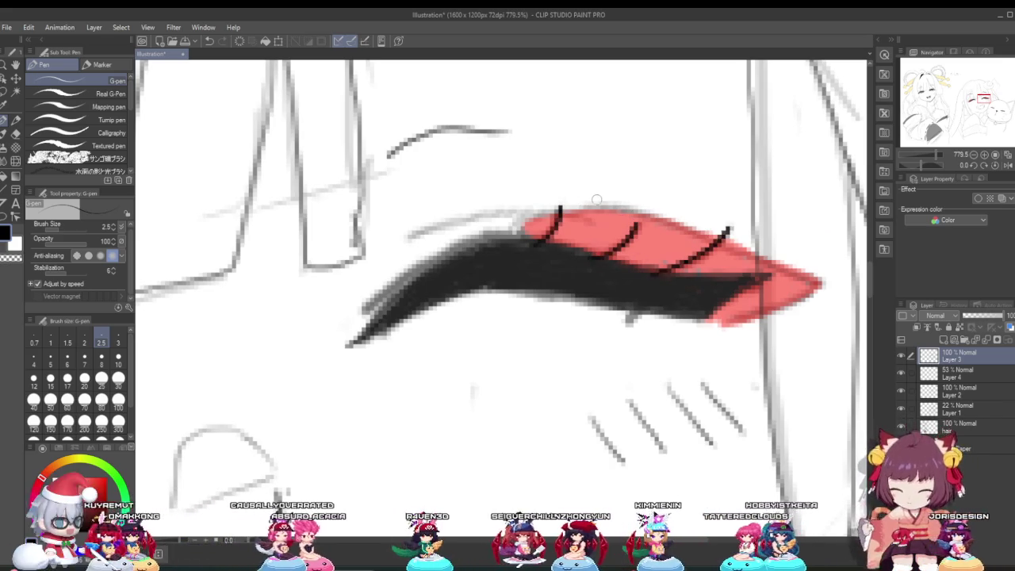
pyautogui.moveTo(437, 230); pyautogui.dragTo(527, 213)
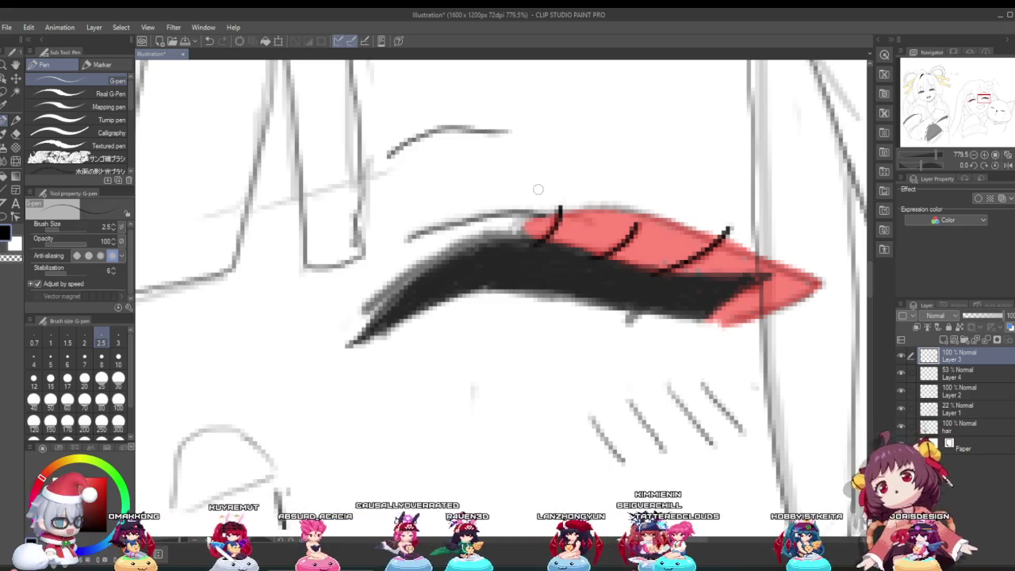
pyautogui.scroll(-3, 538, 254)
pyautogui.scroll(-2, 538, 254)
pyautogui.scroll(-2, 535, 269)
pyautogui.scroll(-1, 532, 284)
pyautogui.scroll(-1, 531, 284)
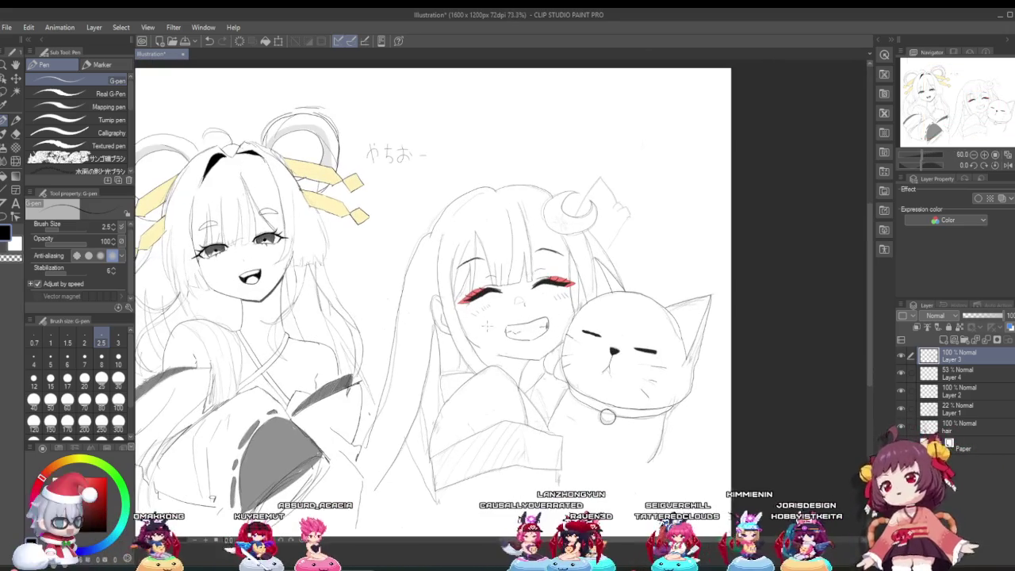
pyautogui.scroll(1, 508, 328)
pyautogui.scroll(1, 508, 328)
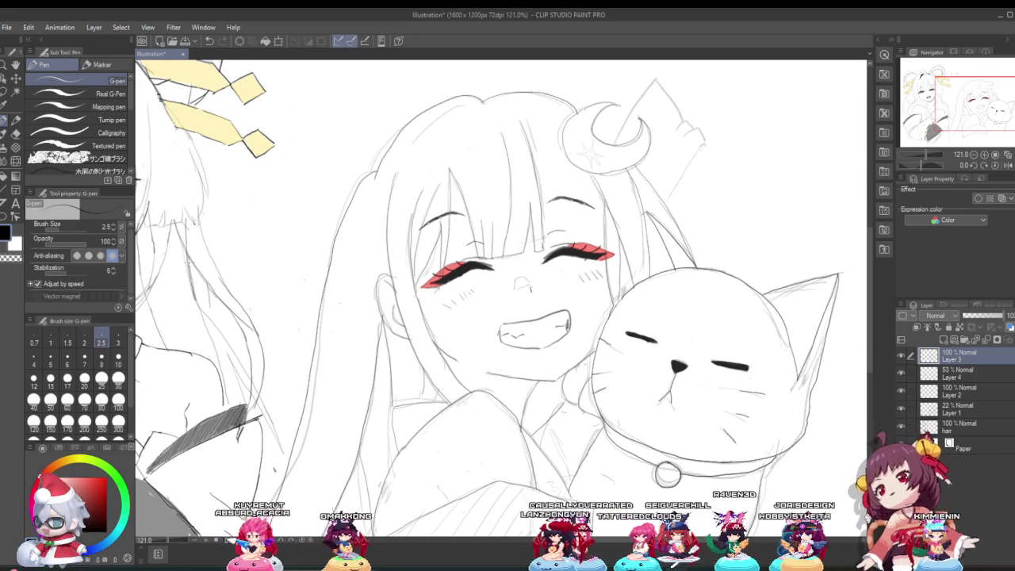
pyautogui.scroll(-4, 344, 312)
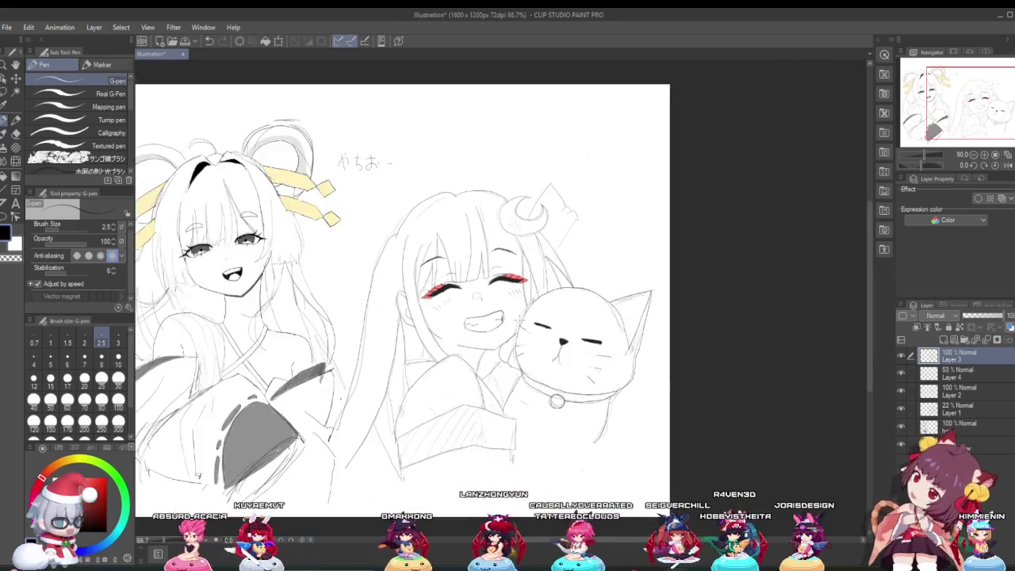
pyautogui.scroll(-2, 446, 339)
pyautogui.scroll(2, 447, 338)
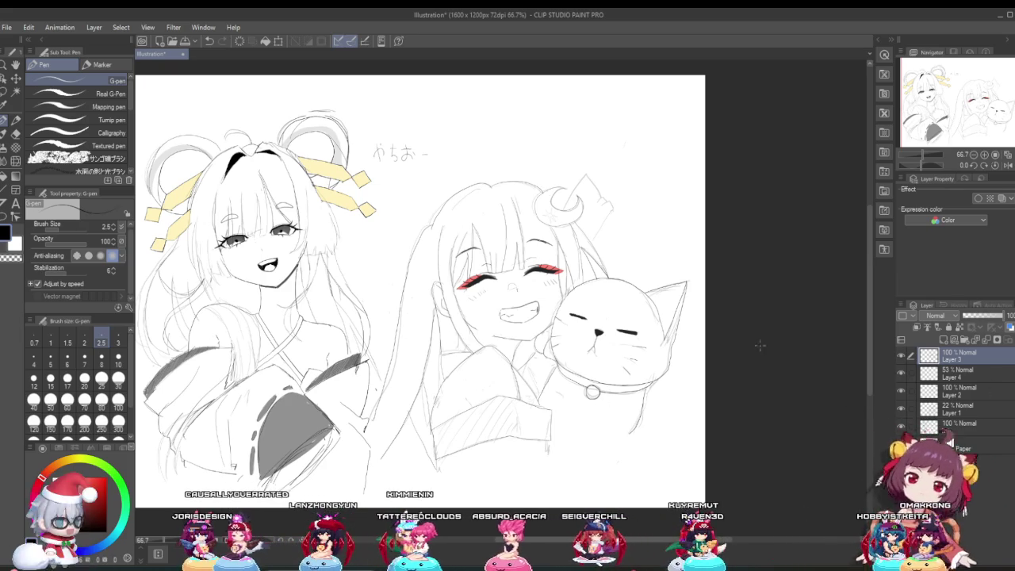
pyautogui.scroll(1, 578, 384)
# Zoom in on the smiling girl's small nose and shade it with grey G-pen strokes.
pyautogui.scroll(1, 487, 271)
pyautogui.scroll(1, 487, 271)
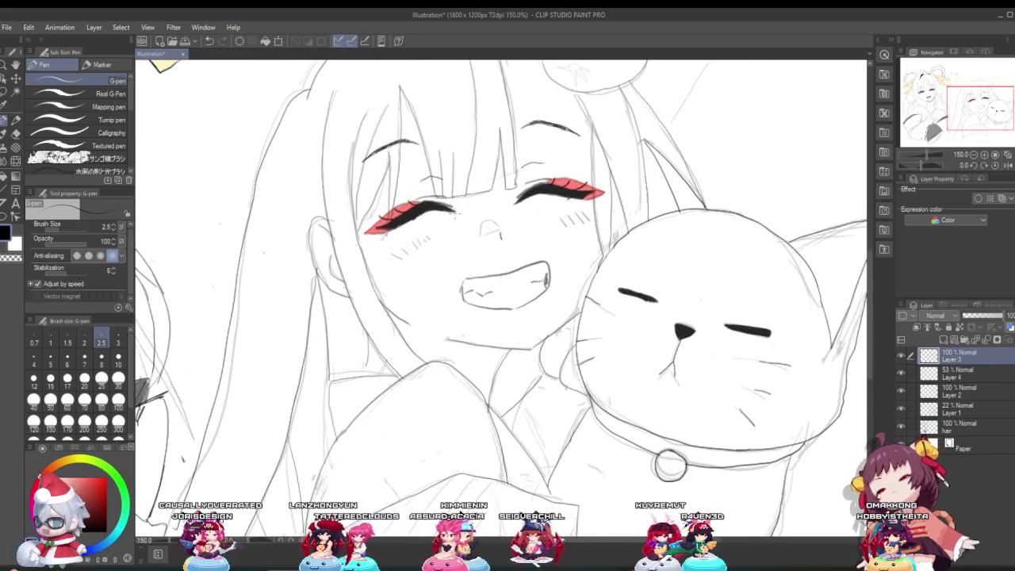
pyautogui.scroll(1, 486, 272)
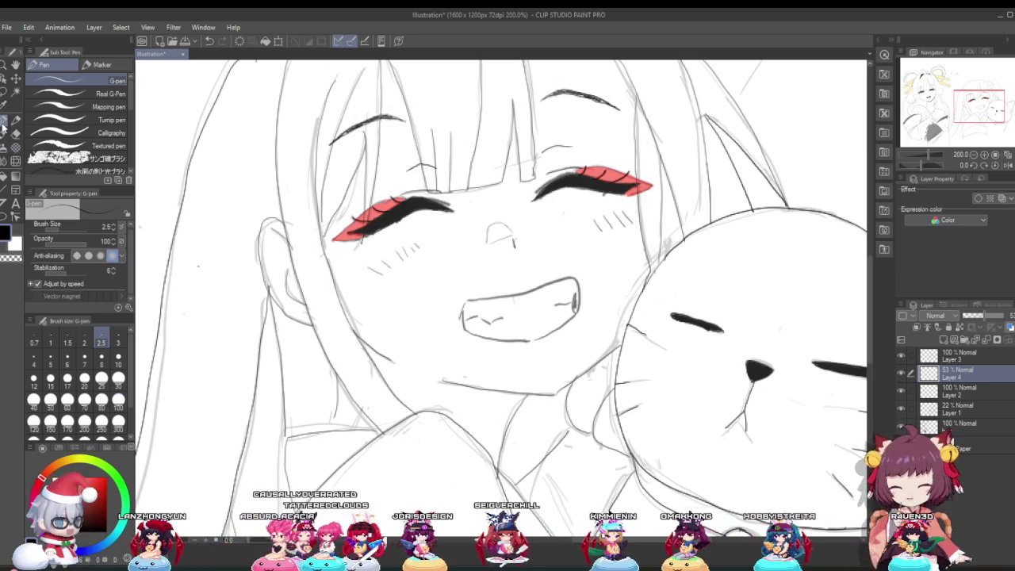
pyautogui.hotkey('ctrl', '-')
pyautogui.hotkey('ctrl', '-')
pyautogui.hotkey('ctrl', '-')
pyautogui.hotkey('ctrl', '-')
pyautogui.scroll(2, 324, 256)
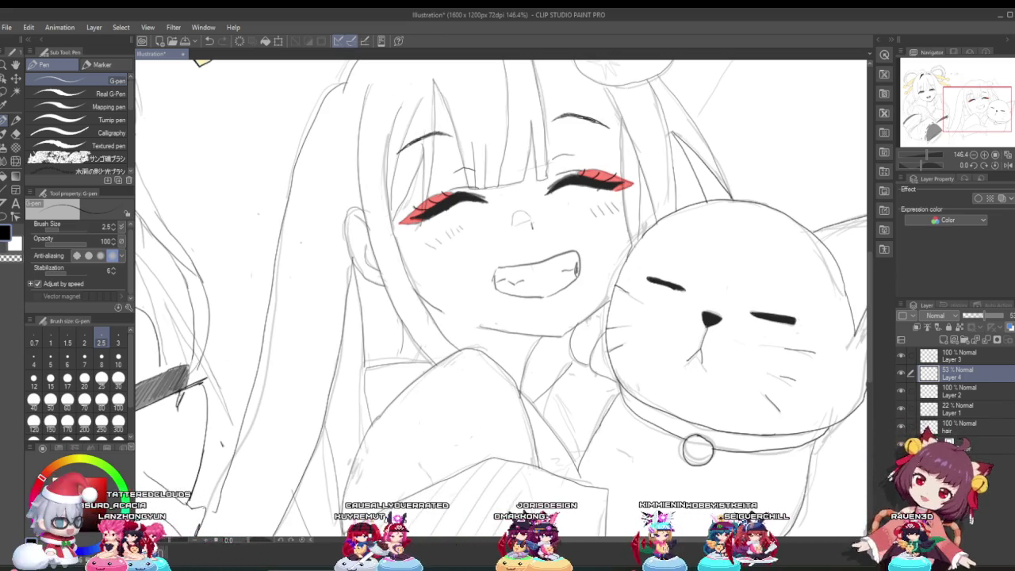
pyautogui.scroll(-3, 590, 260)
pyautogui.scroll(-2, 590, 260)
pyautogui.scroll(5, 555, 258)
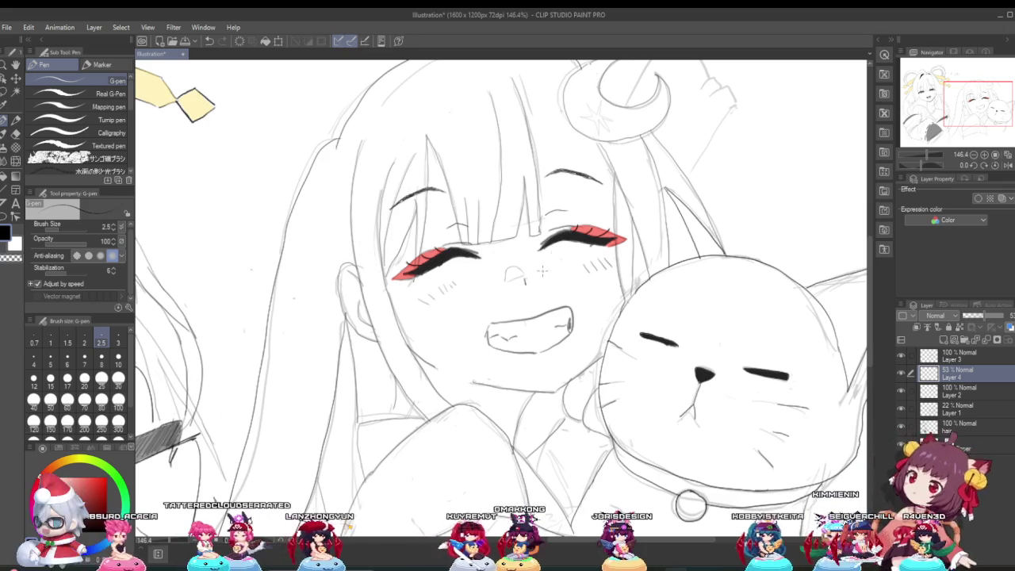
pyautogui.scroll(1, 516, 272)
pyautogui.scroll(3, 516, 272)
pyautogui.scroll(2, 516, 296)
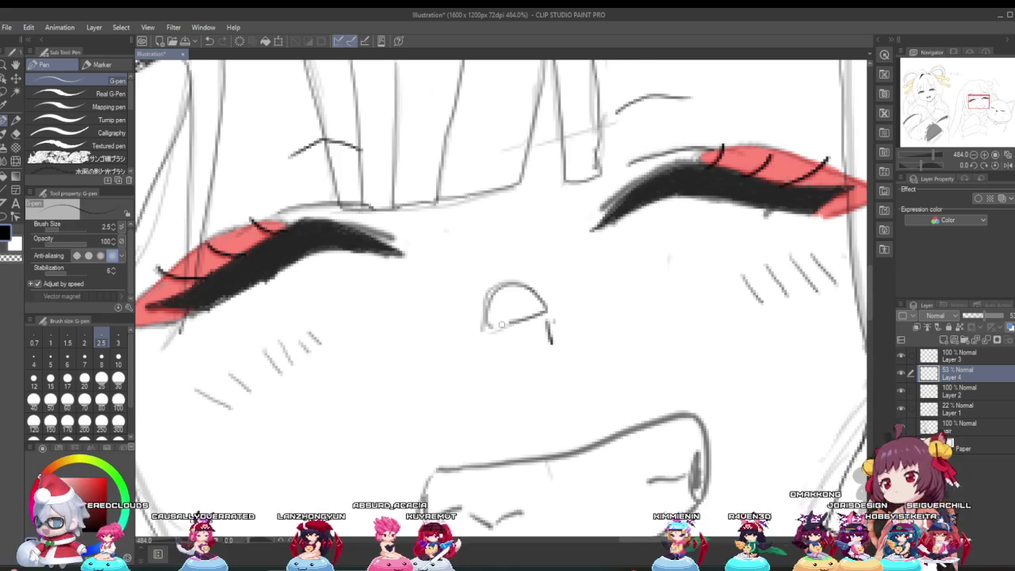
pyautogui.moveTo(488, 321)
pyautogui.mouseDown()
pyautogui.moveTo(512, 289)
pyautogui.moveTo(544, 297)
pyautogui.mouseUp()
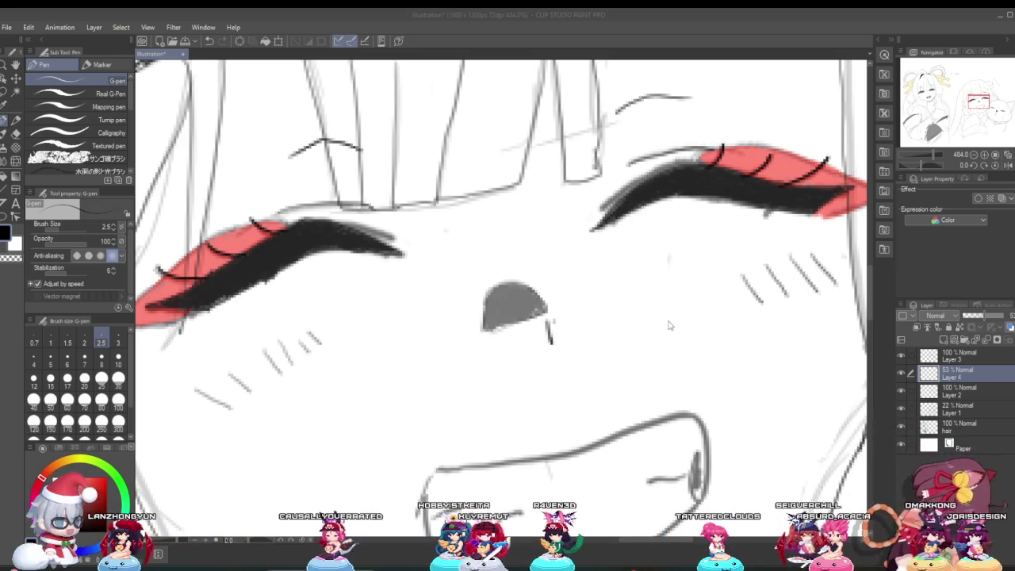
pyautogui.scroll(1, 573, 331)
pyautogui.scroll(-5, 574, 331)
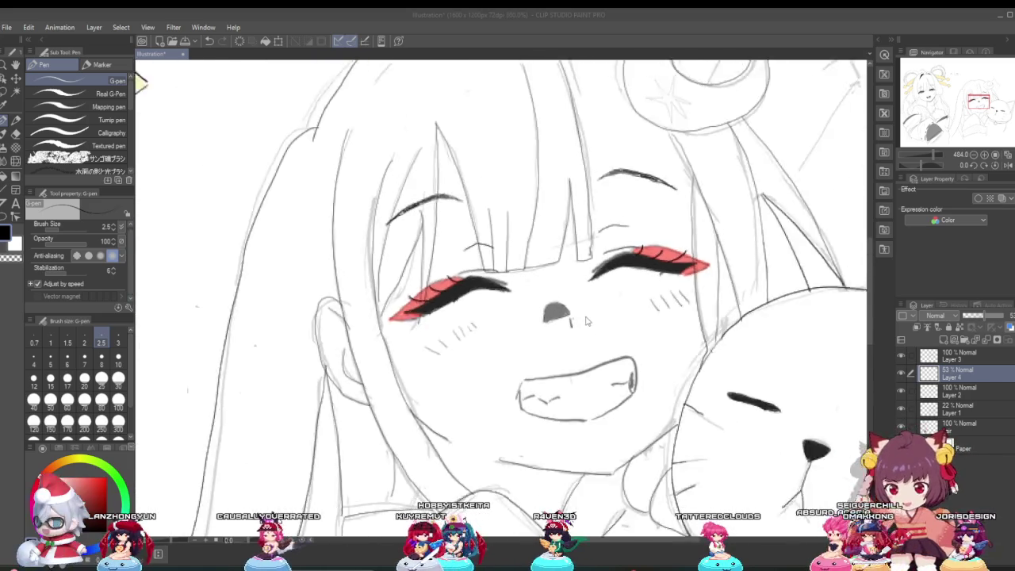
pyautogui.scroll(1, 556, 334)
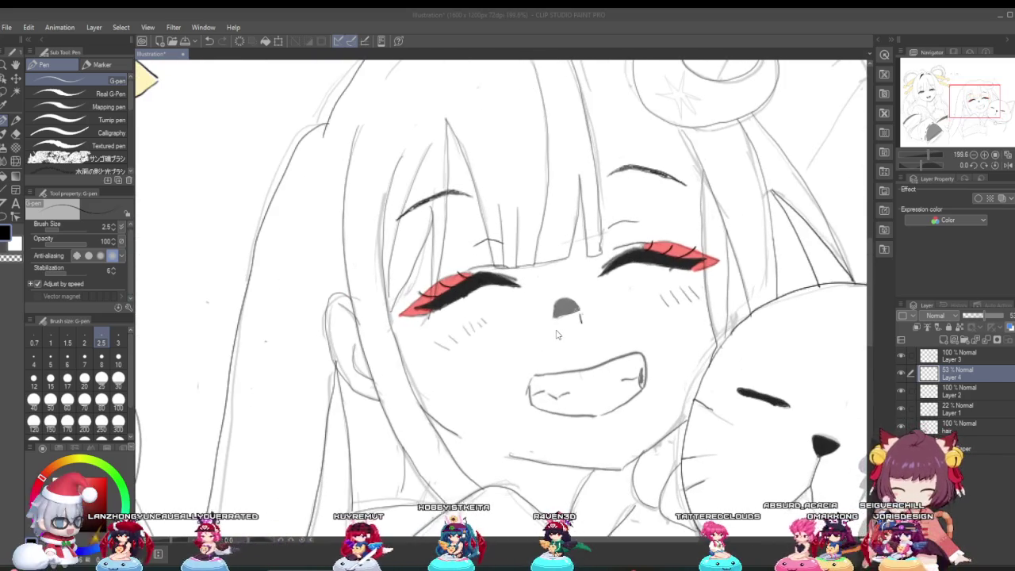
pyautogui.scroll(1, 521, 317)
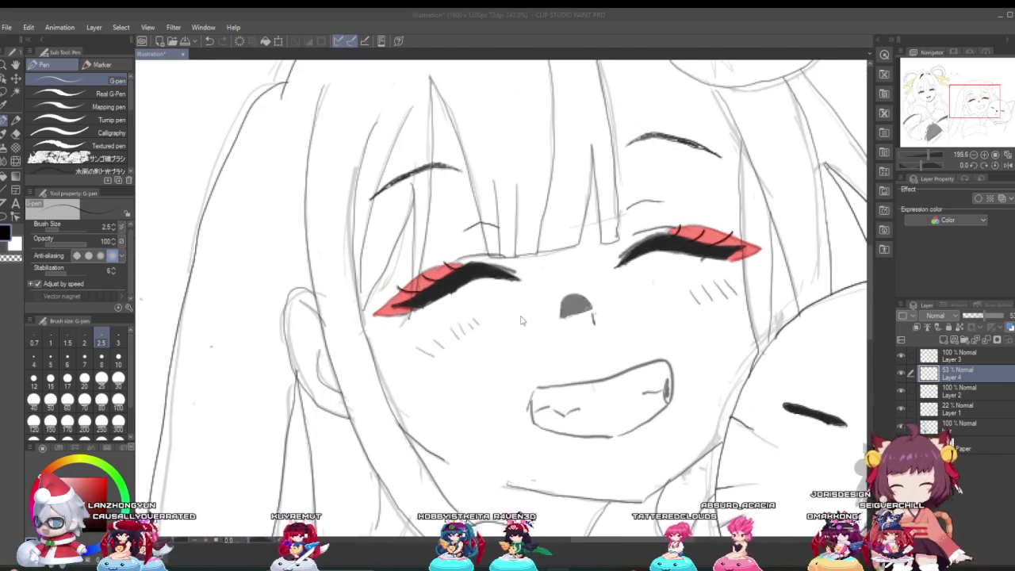
pyautogui.scroll(1, 584, 332)
pyautogui.scroll(2, 583, 332)
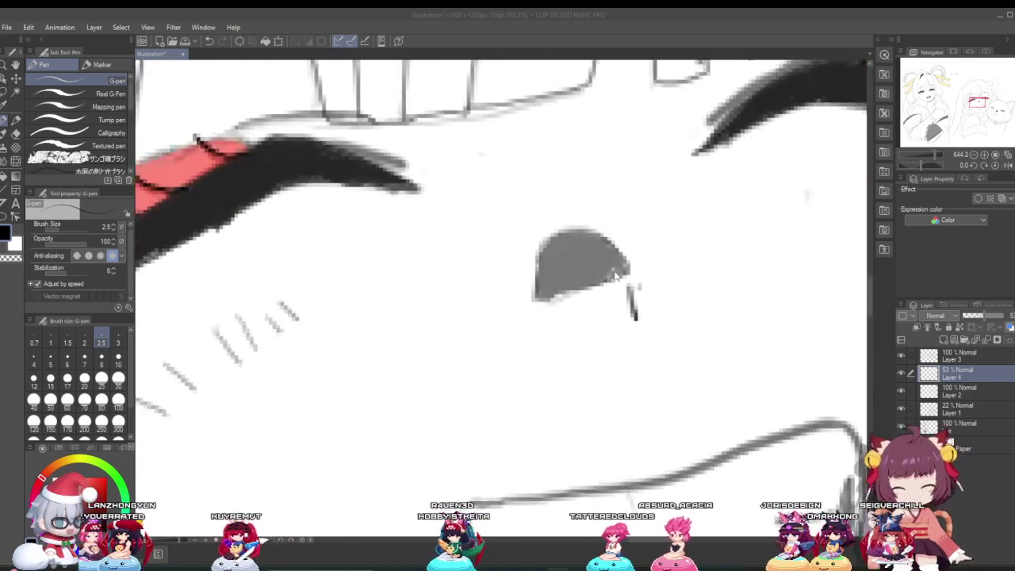
pyautogui.scroll(3, 602, 301)
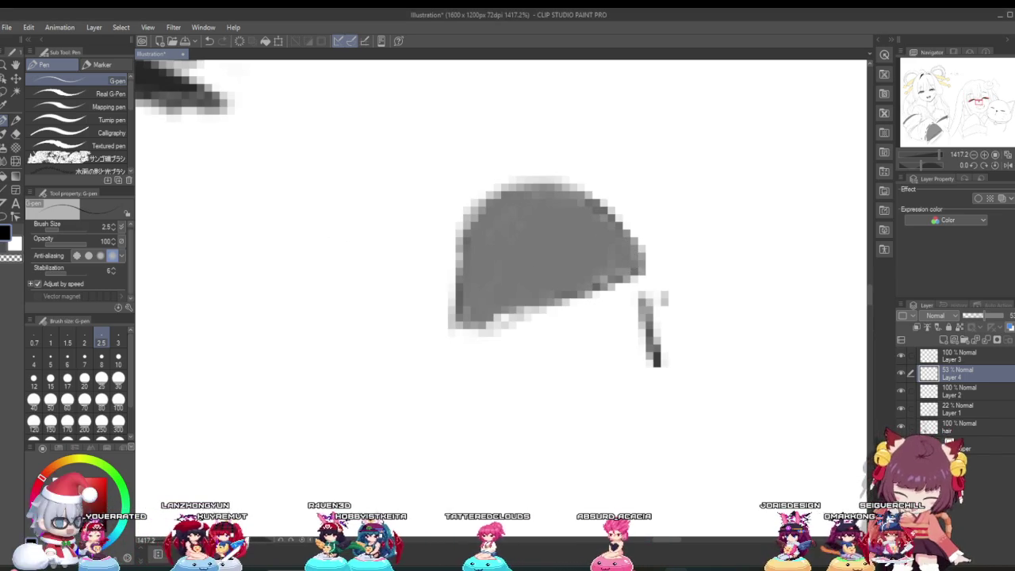
pyautogui.scroll(-4, 439, 241)
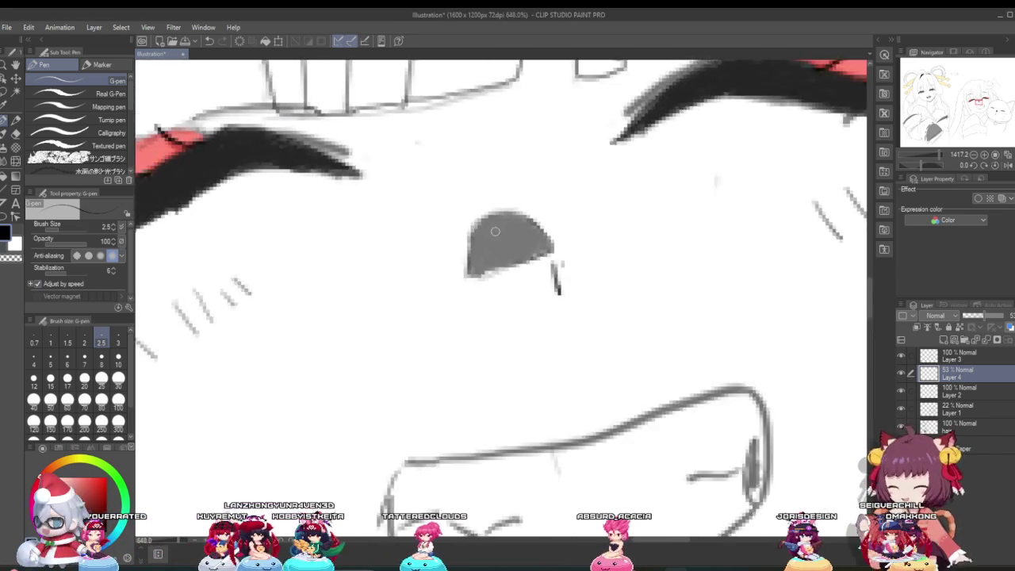
pyautogui.scroll(-2, 439, 240)
pyautogui.scroll(-1, 439, 240)
pyautogui.scroll(-2, 439, 241)
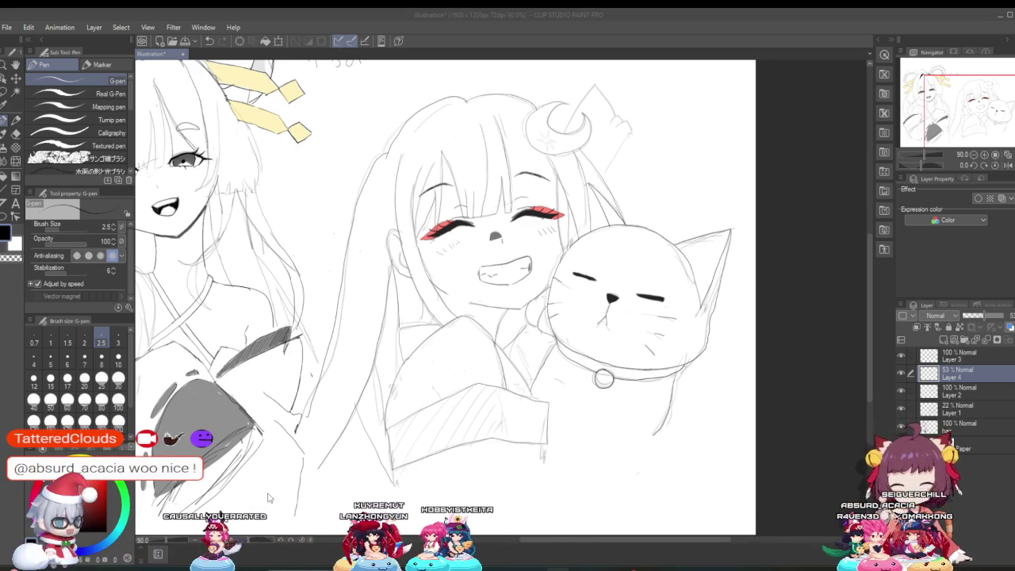
pyautogui.scroll(2, 357, 397)
pyautogui.scroll(-3, 436, 277)
pyautogui.scroll(1, 491, 207)
pyautogui.scroll(5, 510, 189)
pyautogui.scroll(-2, 509, 189)
pyautogui.scroll(-1, 476, 222)
pyautogui.scroll(1, 428, 238)
pyautogui.scroll(3, 402, 255)
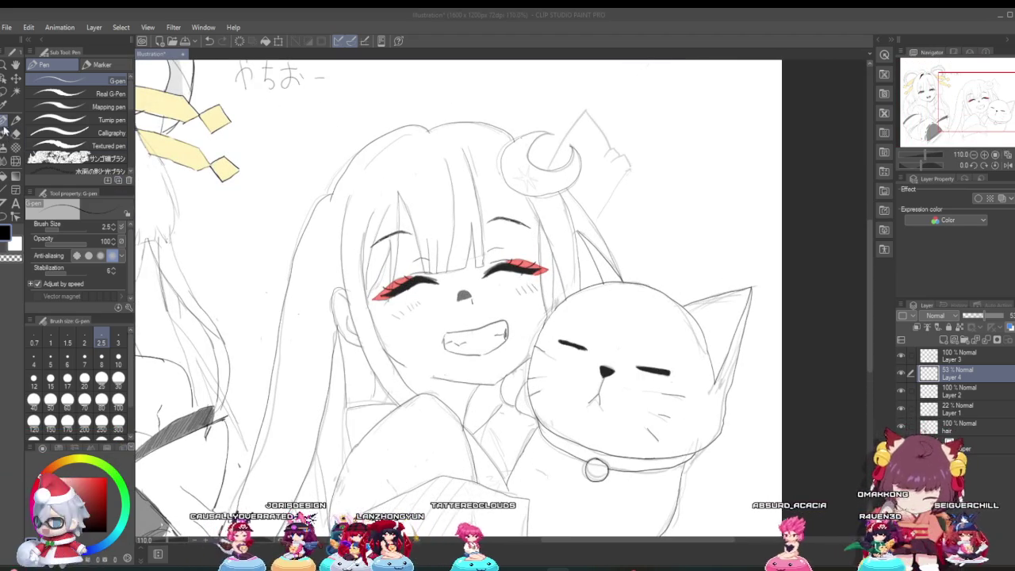
pyautogui.scroll(-2, 356, 249)
pyautogui.scroll(2, 492, 254)
pyautogui.scroll(1, 546, 259)
pyautogui.scroll(1, 545, 259)
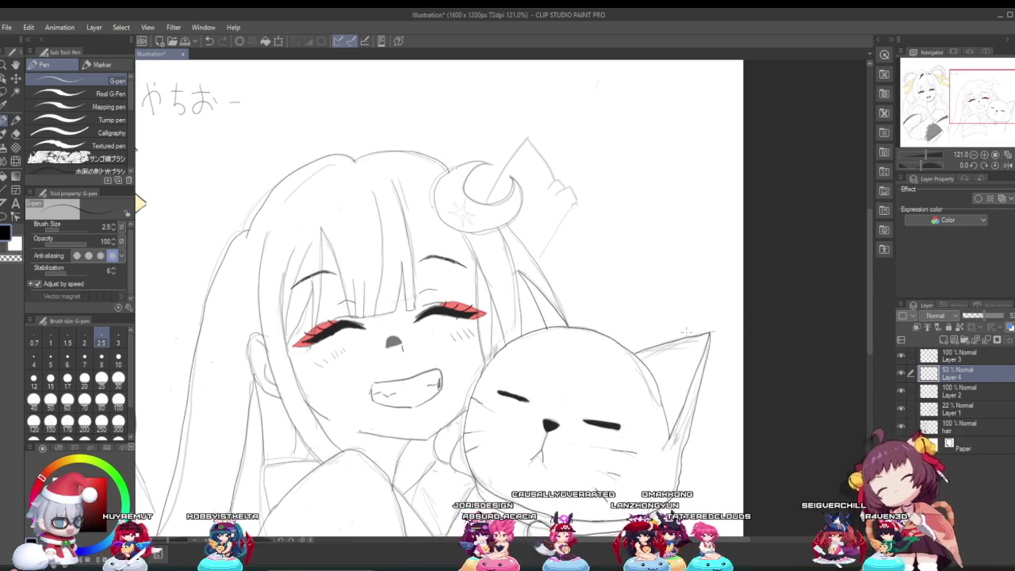
# On Layer 3, ink a black lash stroke over the red sketch on the girl's closed eye.
pyautogui.click(943, 356)
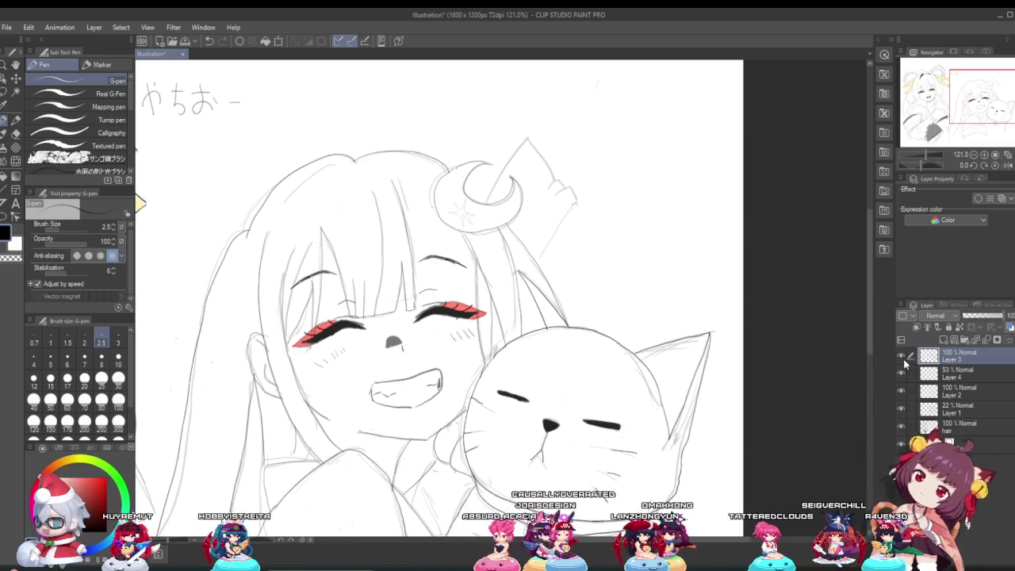
pyautogui.scroll(2, 647, 267)
pyautogui.scroll(2, 647, 261)
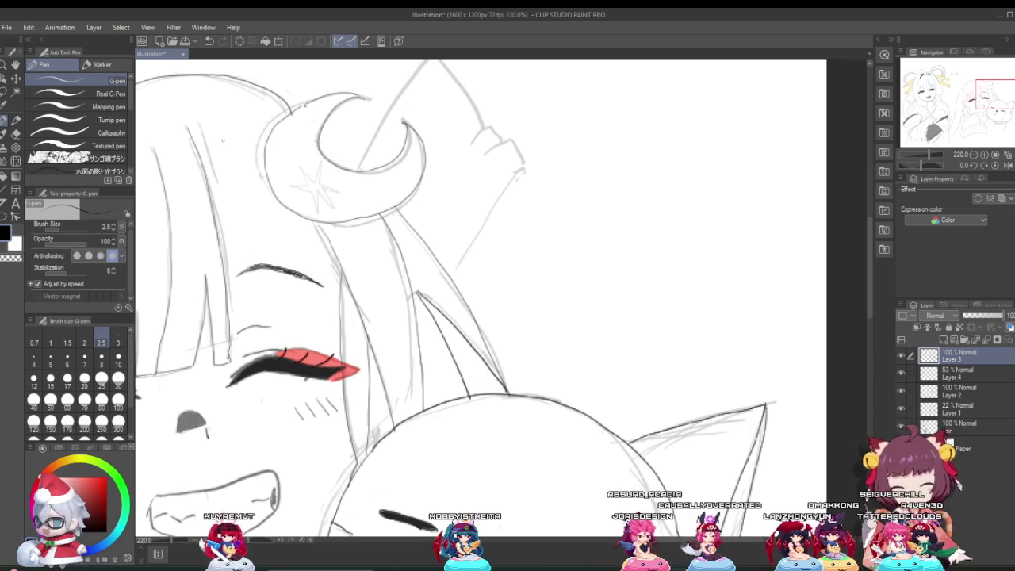
pyautogui.moveTo(193, 129); pyautogui.dragTo(269, 184)
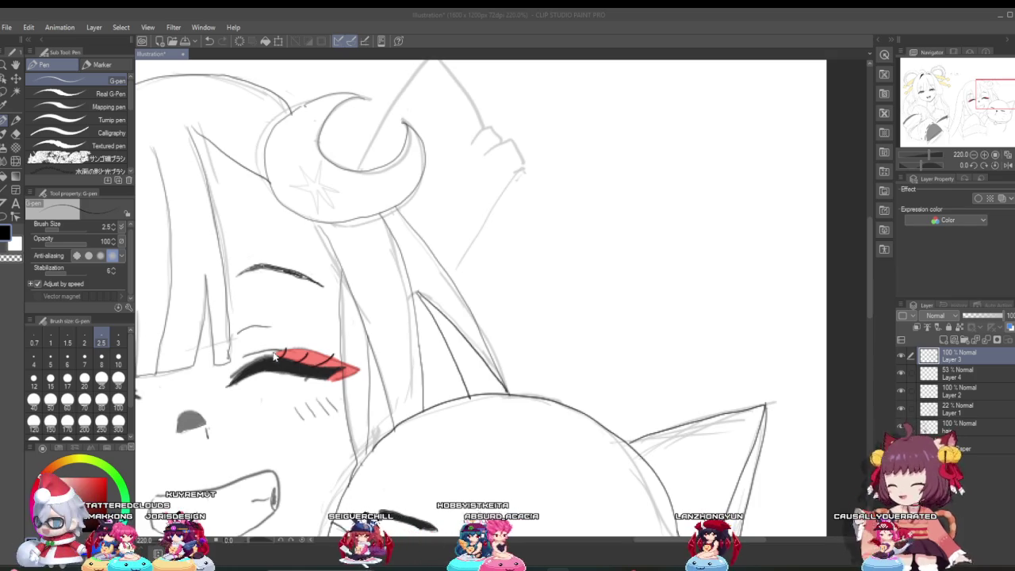
pyautogui.scroll(-2, 502, 383)
# Toggle the colour layers' visibility to compare, then select Layer 4.
pyautogui.scroll(-2, 476, 364)
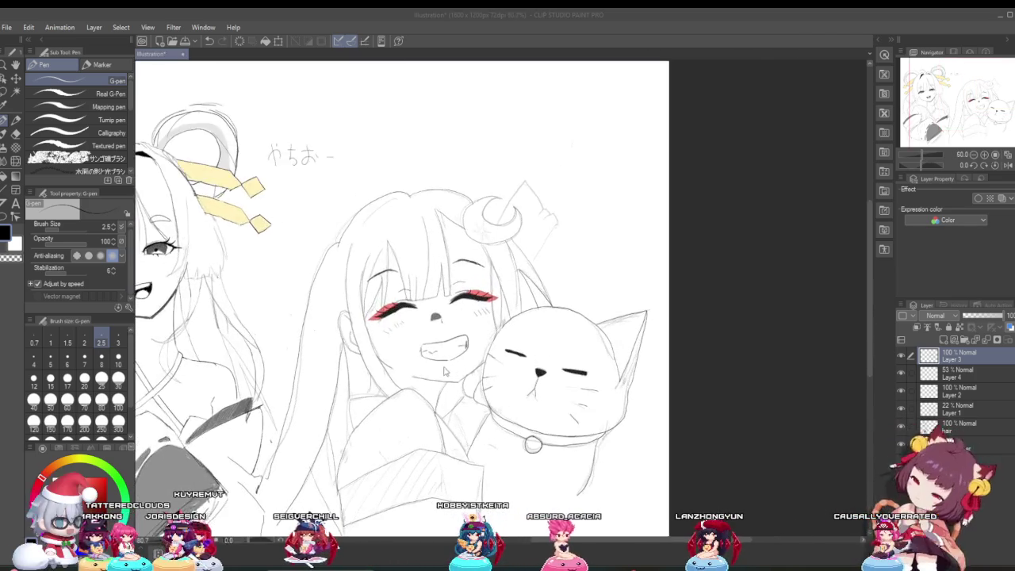
pyautogui.scroll(1, 422, 342)
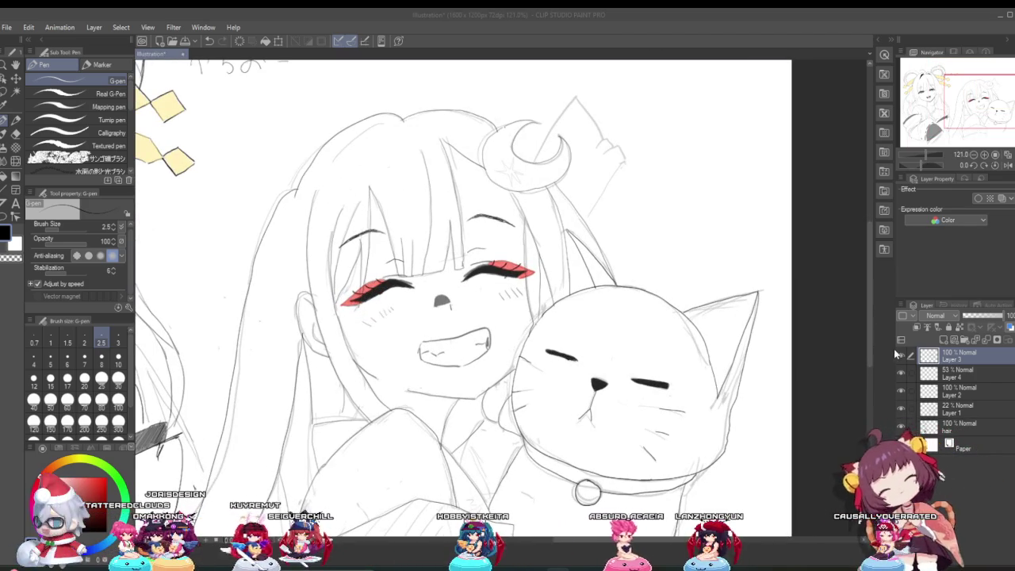
pyautogui.click(900, 356)
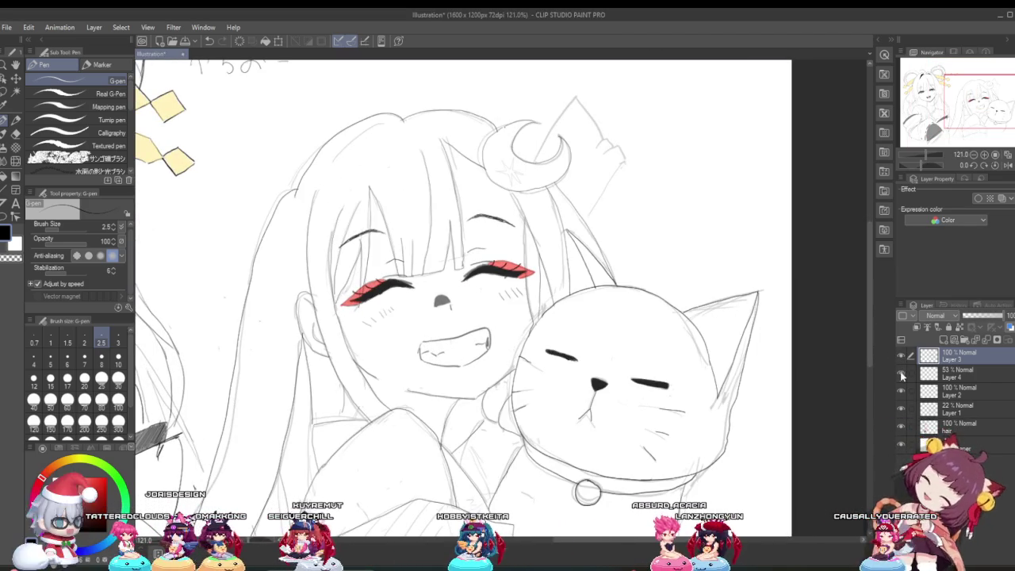
pyautogui.click(901, 373)
pyautogui.click(955, 373)
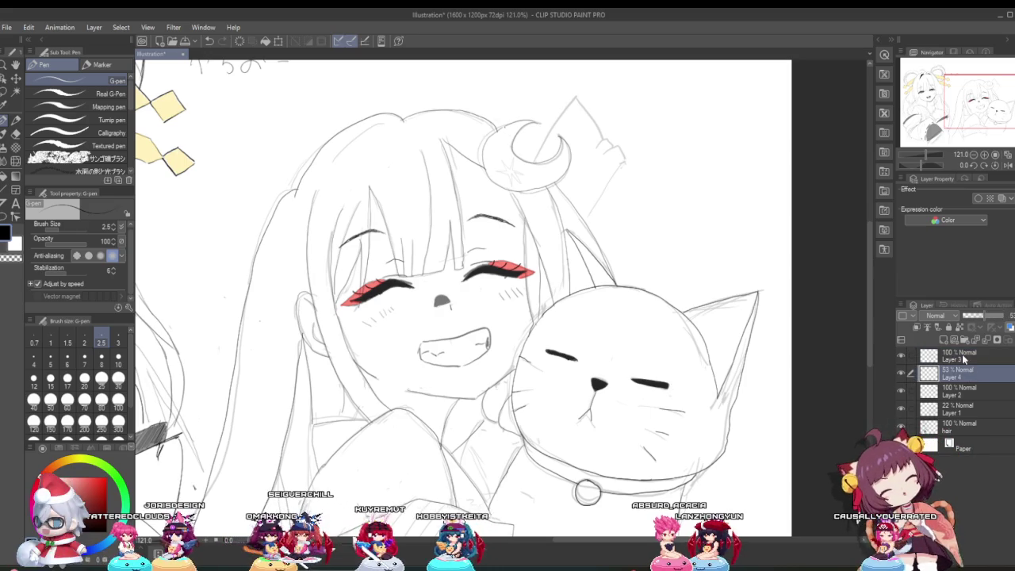
# Lower Layer 4's opacity from 53% to 24% so the red lids turn pale pink.
pyautogui.moveTo(977, 321); pyautogui.dragTo(973, 317)
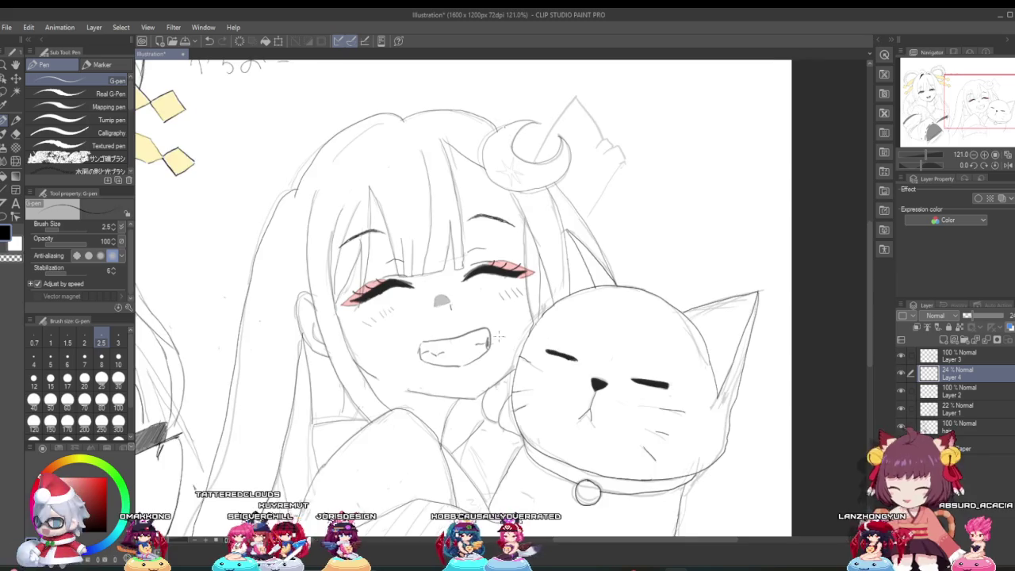
pyautogui.scroll(-1, 474, 376)
pyautogui.scroll(-1, 473, 377)
pyautogui.scroll(-1, 473, 377)
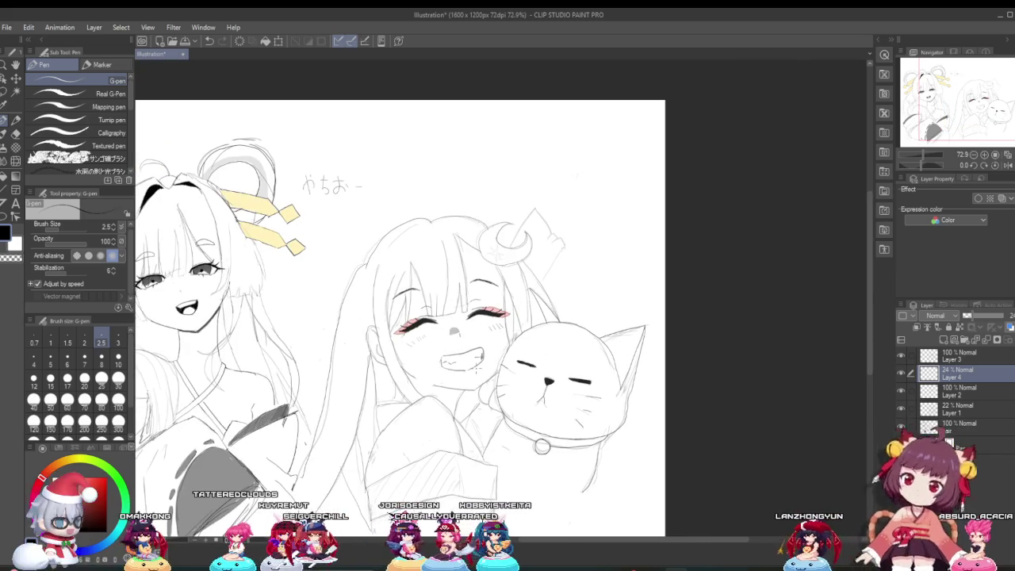
pyautogui.scroll(2, 461, 352)
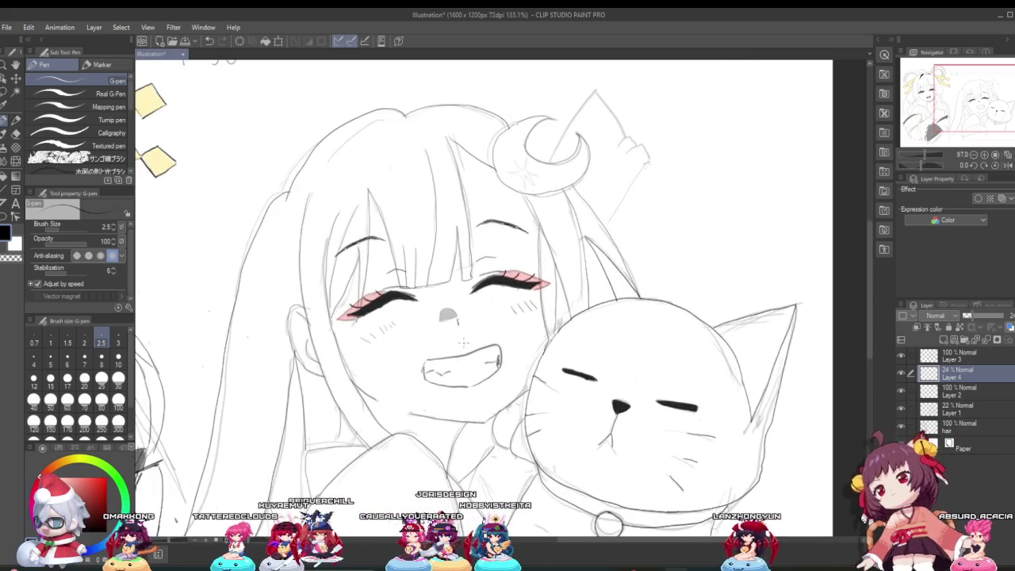
pyautogui.scroll(1, 460, 352)
pyautogui.scroll(-1, 223, 172)
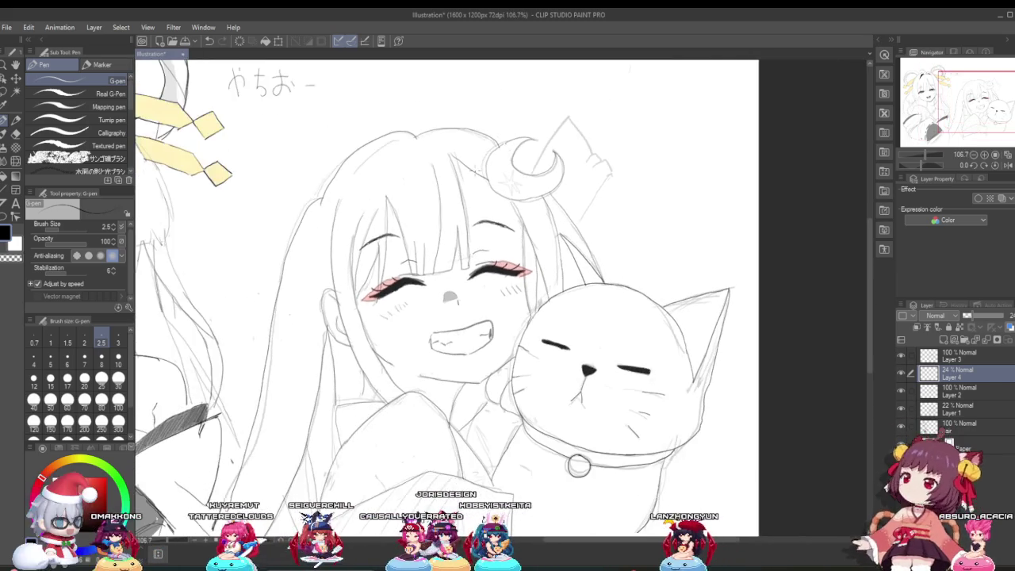
pyautogui.scroll(1, 224, 172)
pyautogui.scroll(2, 223, 173)
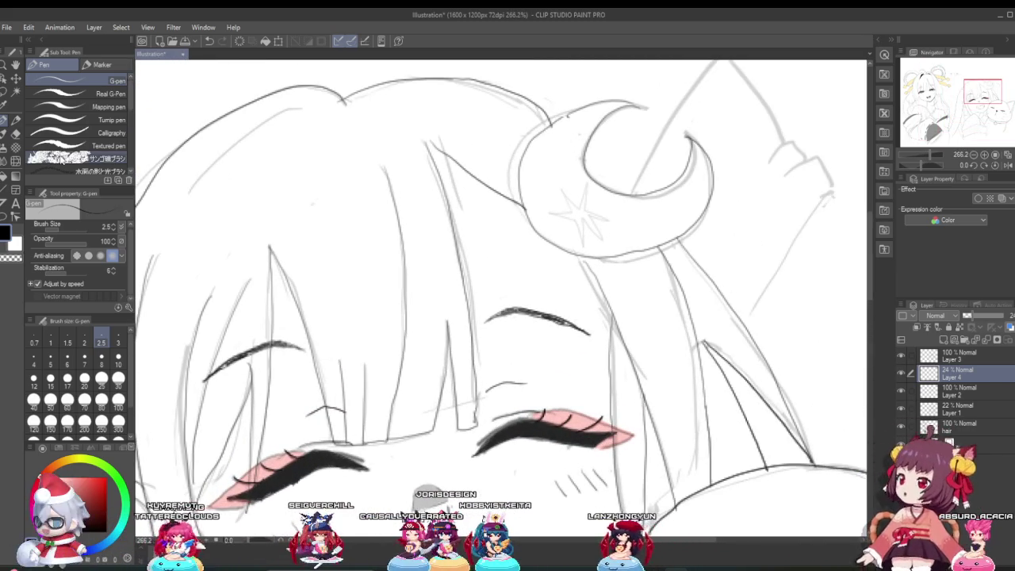
# Pick the Eraser at size 4.2, select Layer 2, and toggle Layer 4 to inspect it.
pyautogui.click(15, 133)
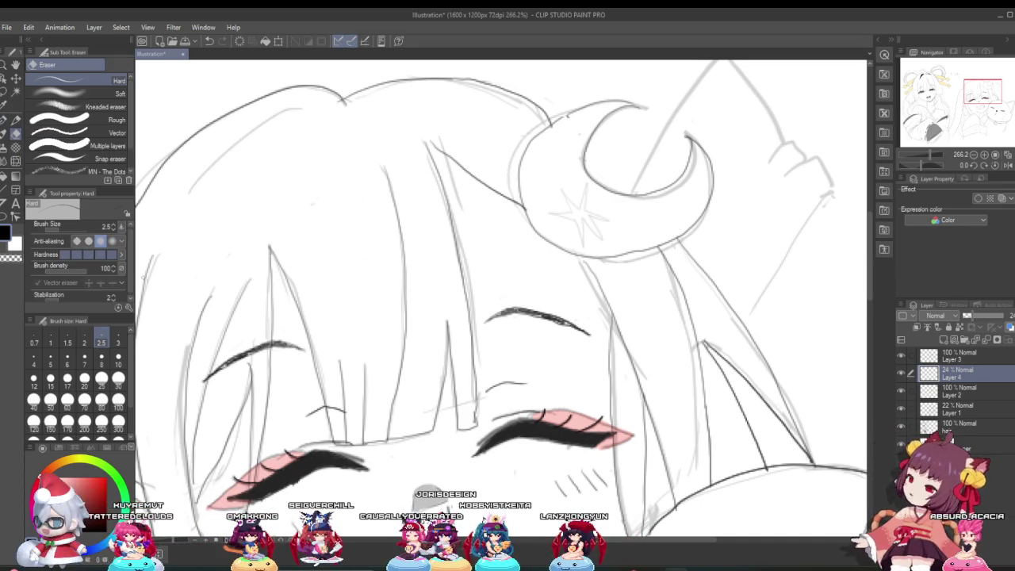
pyautogui.moveTo(61, 230); pyautogui.dragTo(67, 230)
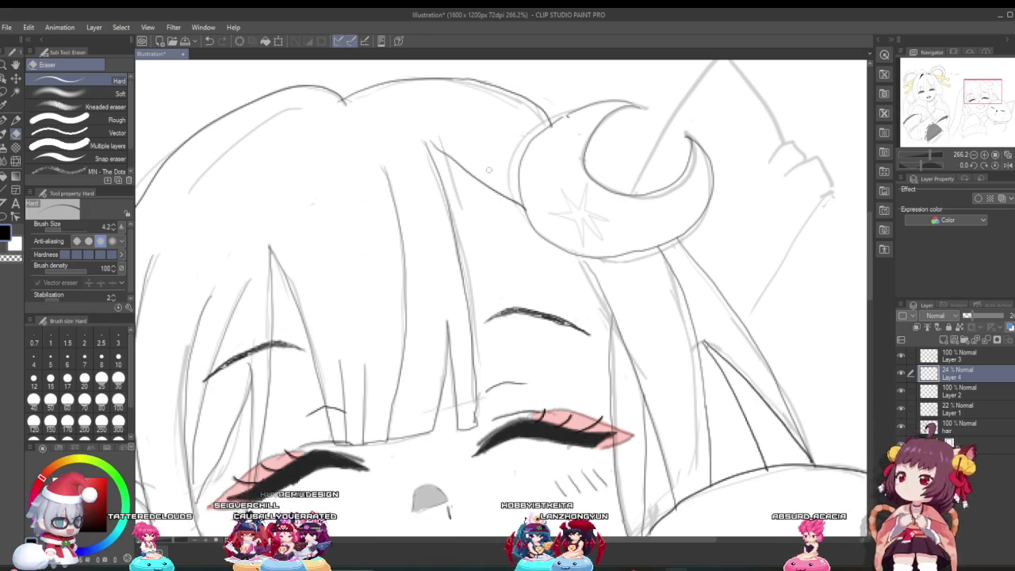
pyautogui.click(956, 390)
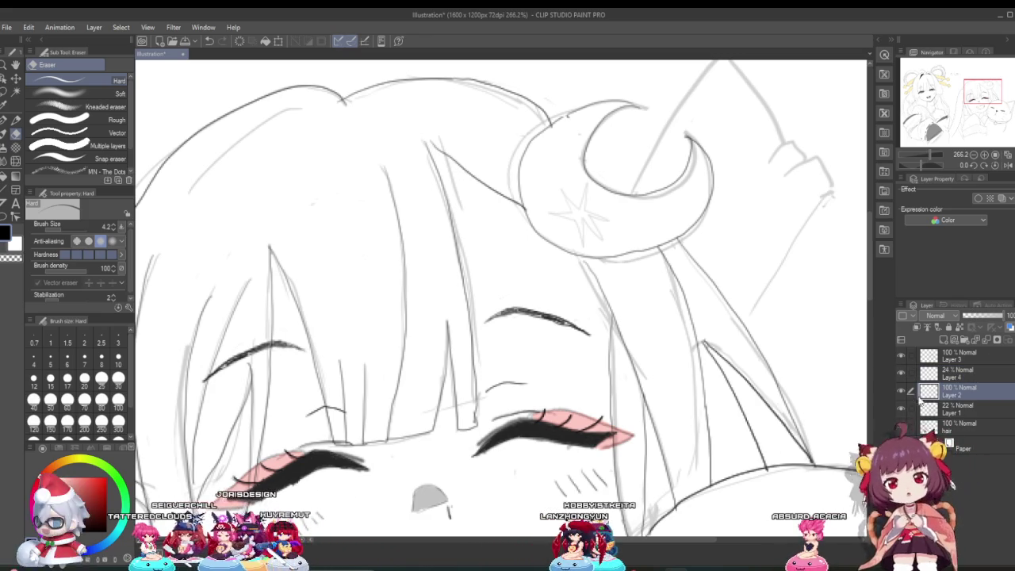
pyautogui.click(900, 374)
pyautogui.click(900, 373)
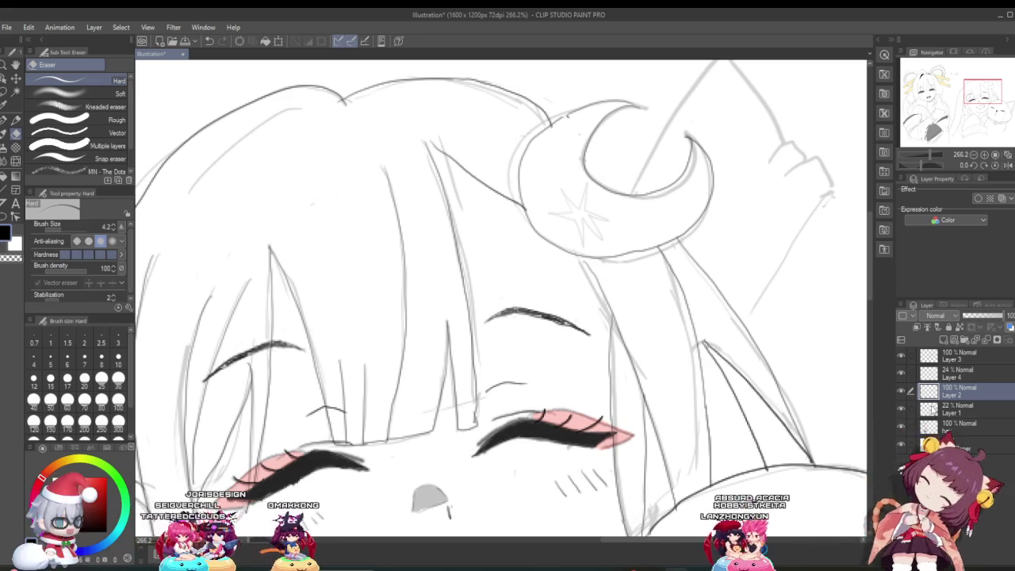
# Toggle Layers 1 and 3 to inspect their lines, then make Layer 3 active.
pyautogui.click(972, 412)
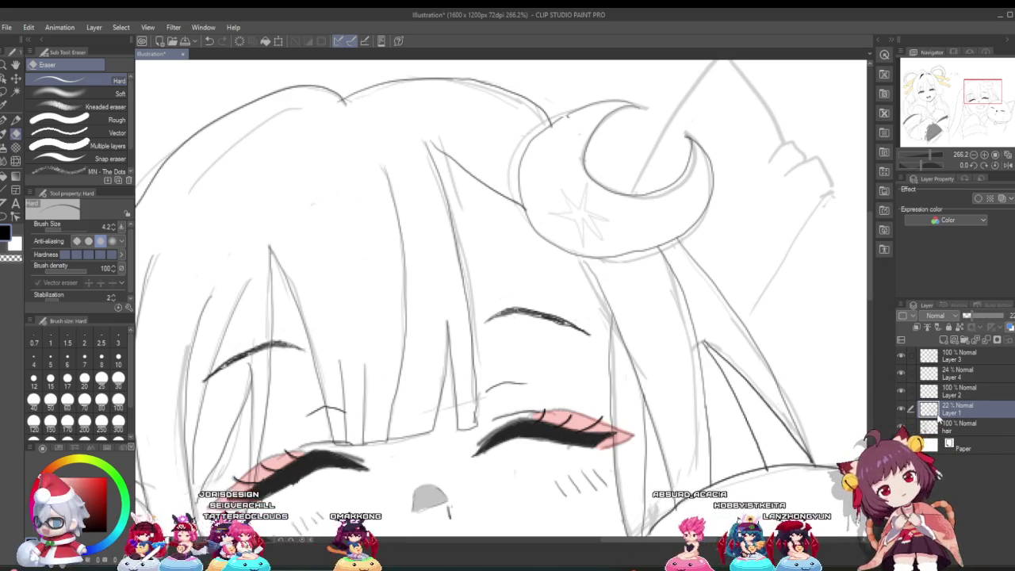
pyautogui.click(901, 410)
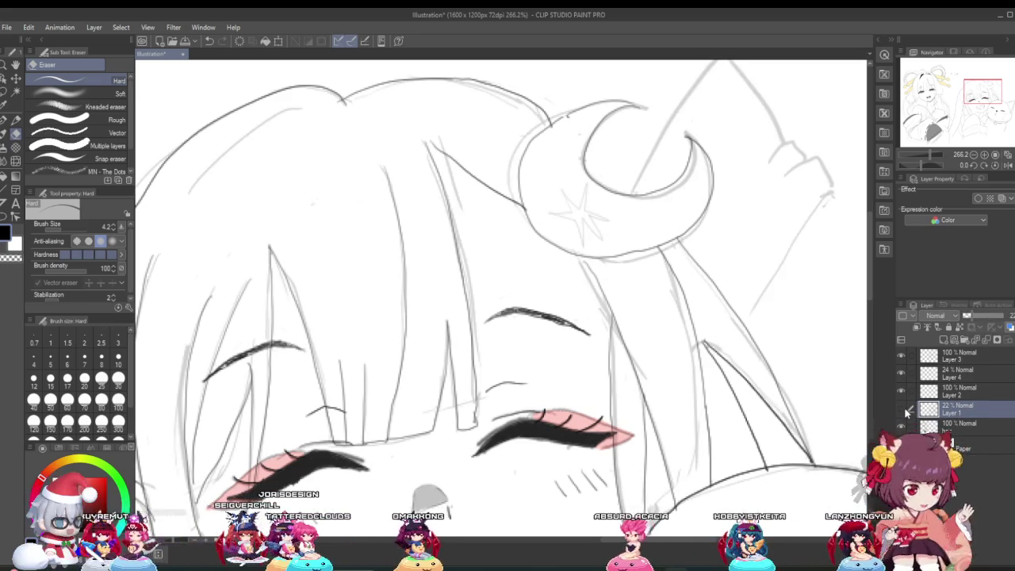
pyautogui.click(902, 410)
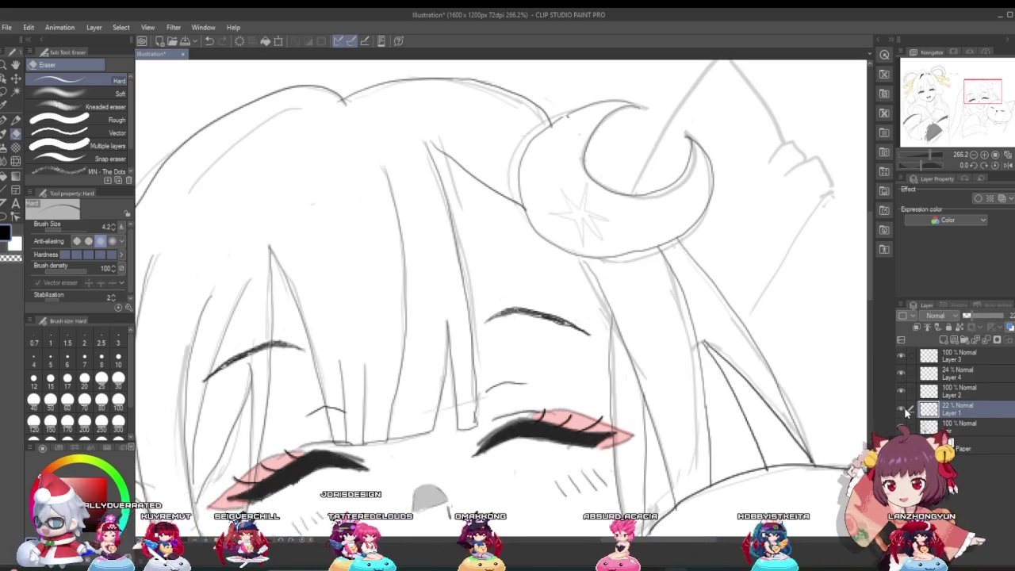
pyautogui.click(900, 356)
pyautogui.click(900, 356)
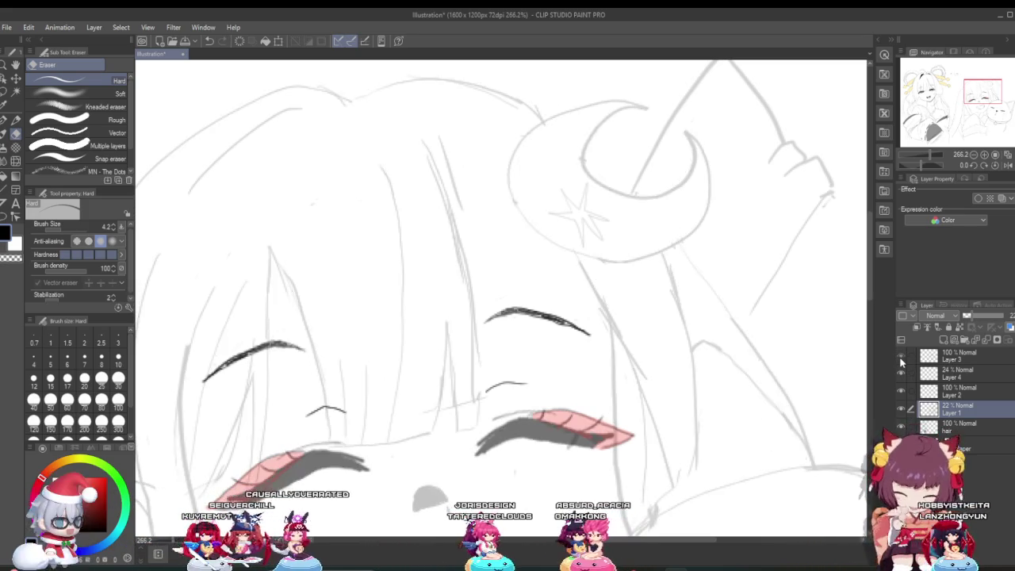
pyautogui.click(931, 359)
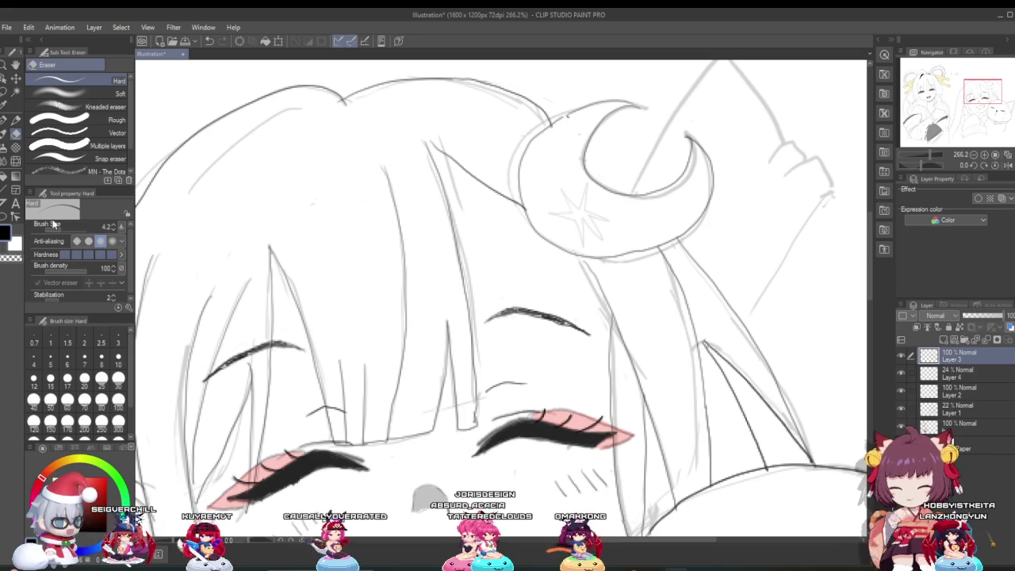
# Zoom in on the crescent ornament and erase the dark diagonal stroke running into it.
pyautogui.scroll(2, 389, 176)
pyautogui.scroll(2, 388, 176)
pyautogui.scroll(-3, 444, 170)
pyautogui.scroll(1, 510, 165)
pyautogui.scroll(2, 510, 165)
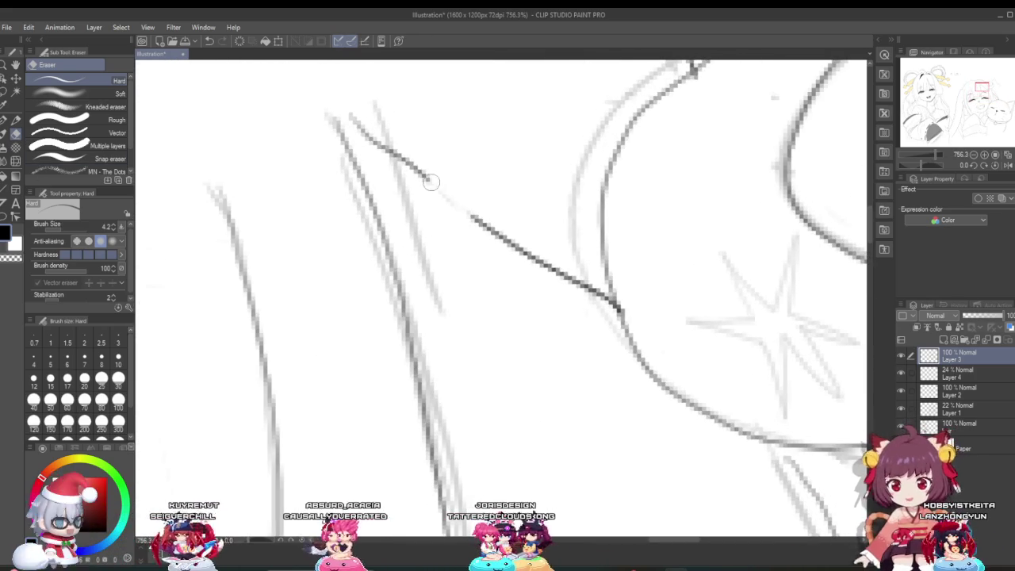
pyautogui.moveTo(472, 216); pyautogui.dragTo(602, 305)
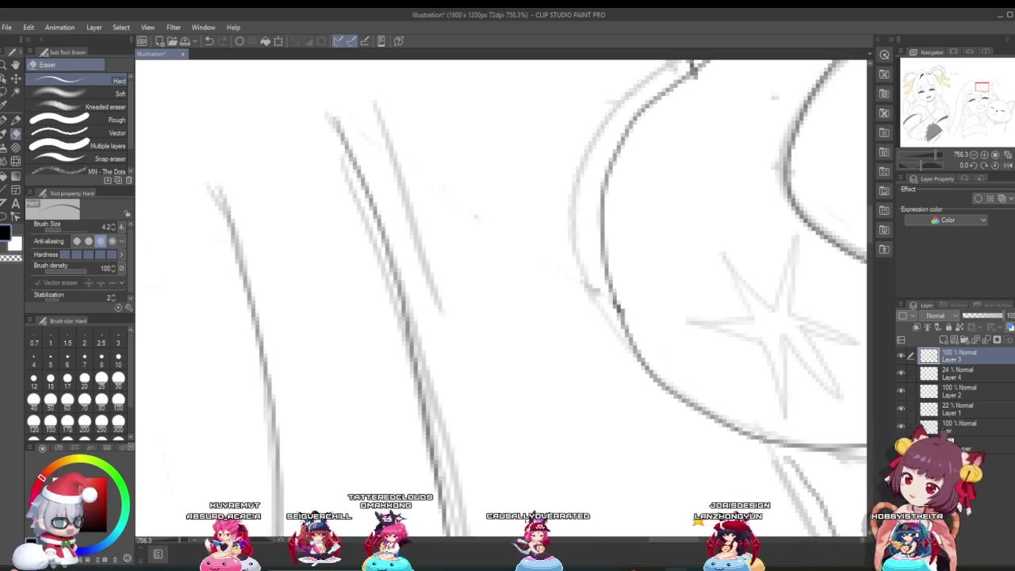
# Redraw the hair line toward the moon ornament with a clean G-pen stroke.
pyautogui.click(4, 119)
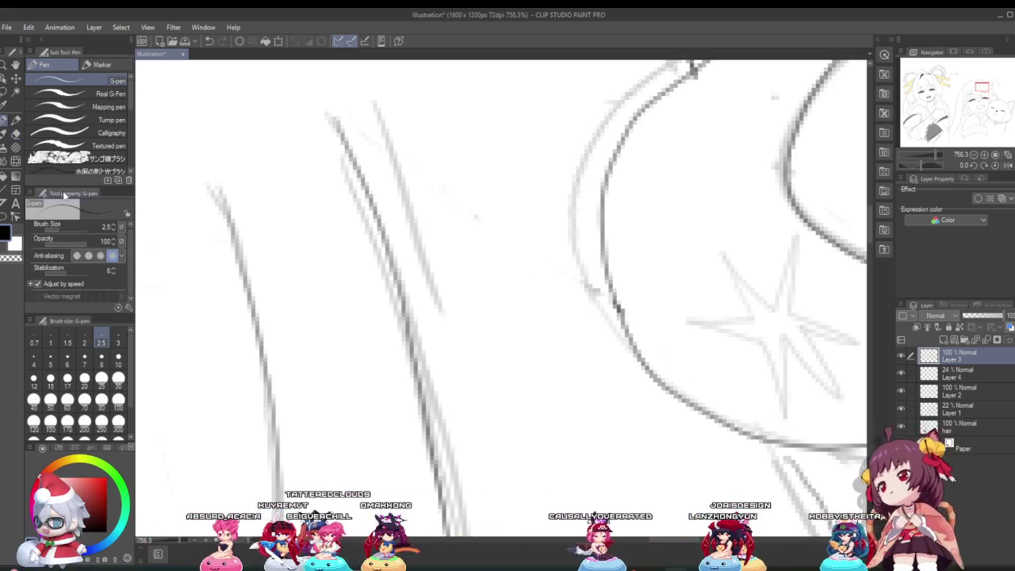
pyautogui.scroll(-3, 374, 240)
pyautogui.moveTo(444, 452); pyautogui.dragTo(603, 470)
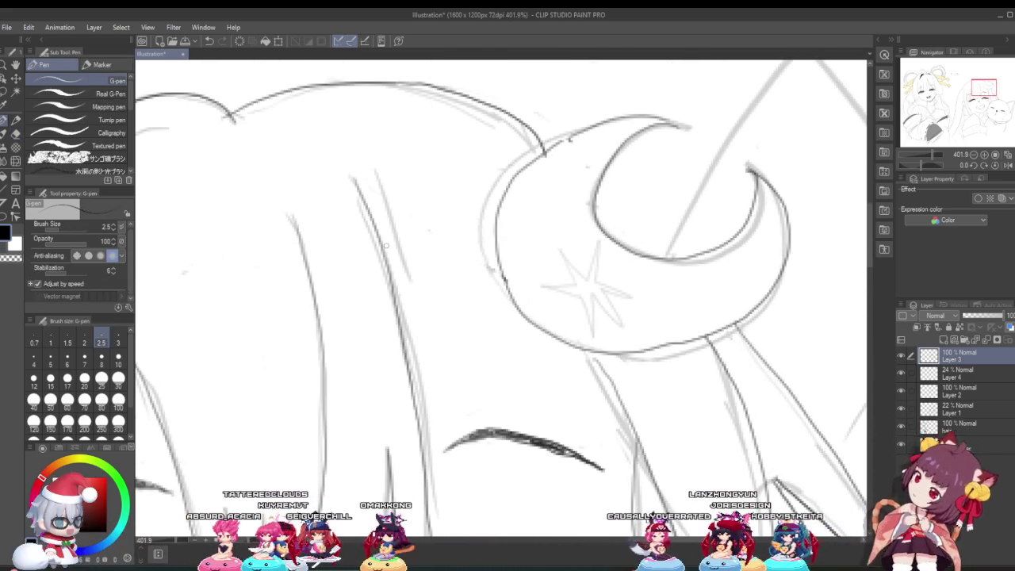
pyautogui.scroll(-1, 394, 244)
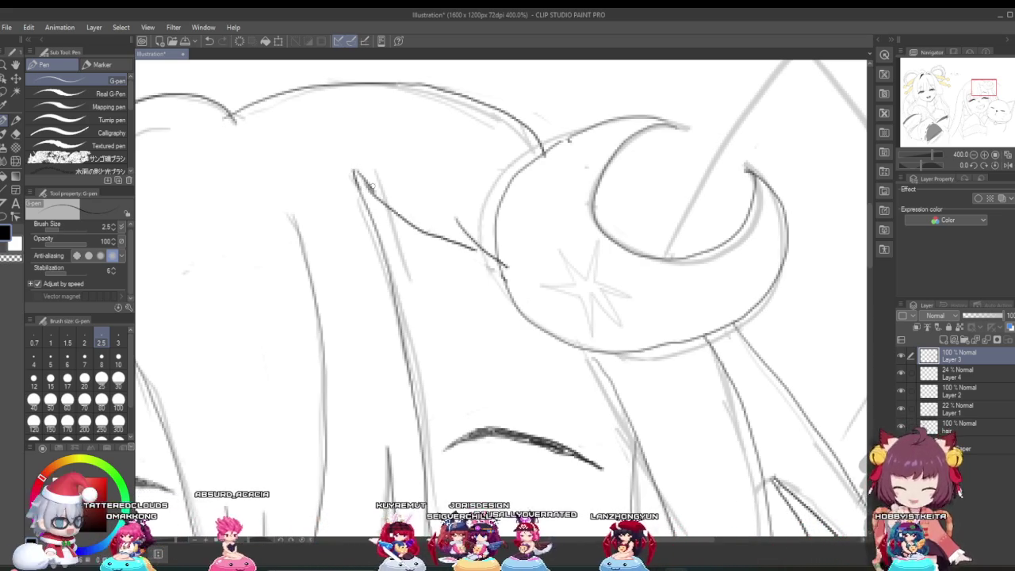
pyautogui.scroll(-3, 469, 197)
pyautogui.scroll(-1, 468, 197)
pyautogui.scroll(1, 480, 191)
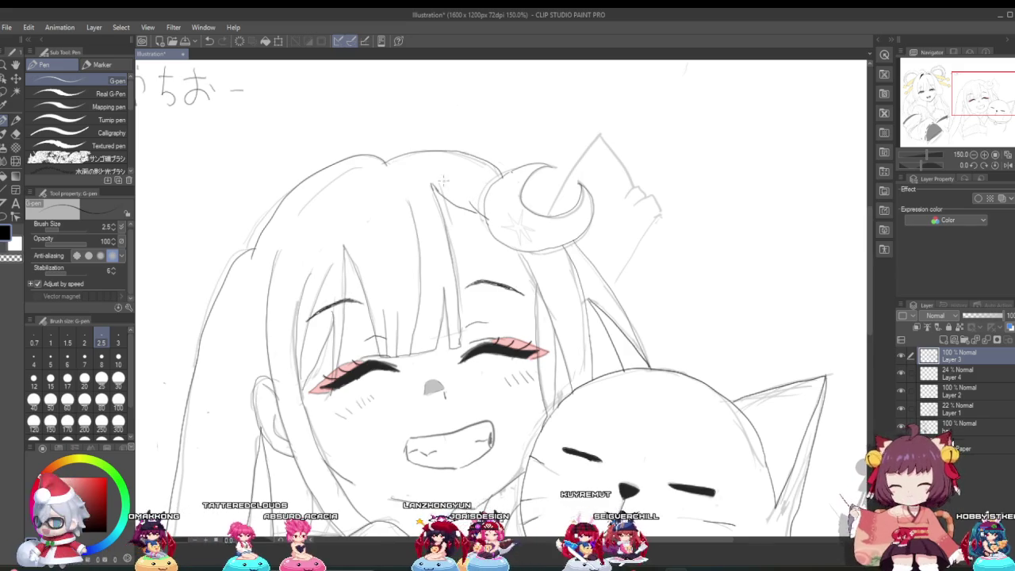
pyautogui.scroll(-1, 463, 186)
pyautogui.scroll(-2, 260, 164)
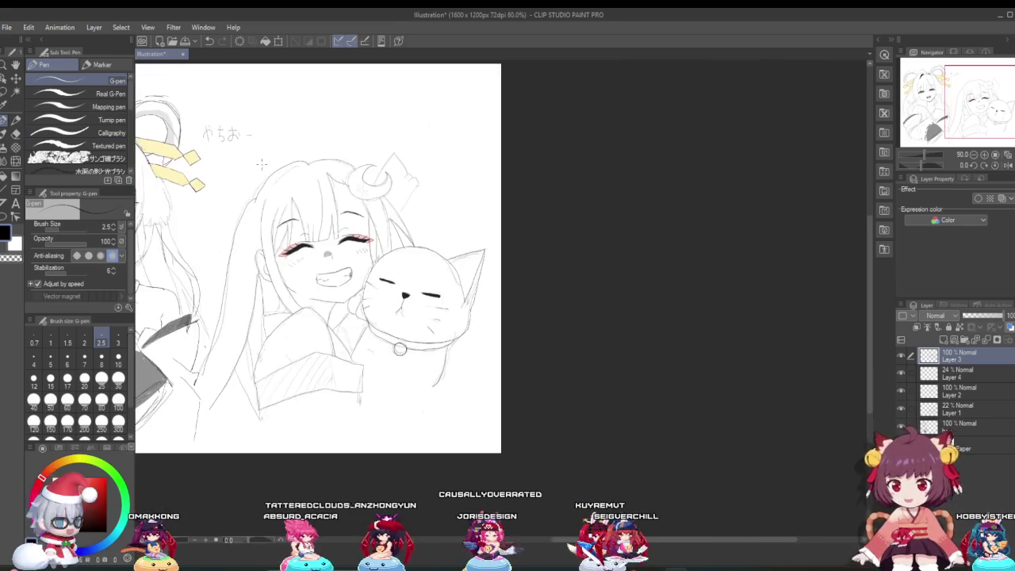
pyautogui.scroll(-1, 261, 164)
pyautogui.scroll(-1, 261, 164)
pyautogui.scroll(1, 259, 190)
pyautogui.scroll(1, 258, 214)
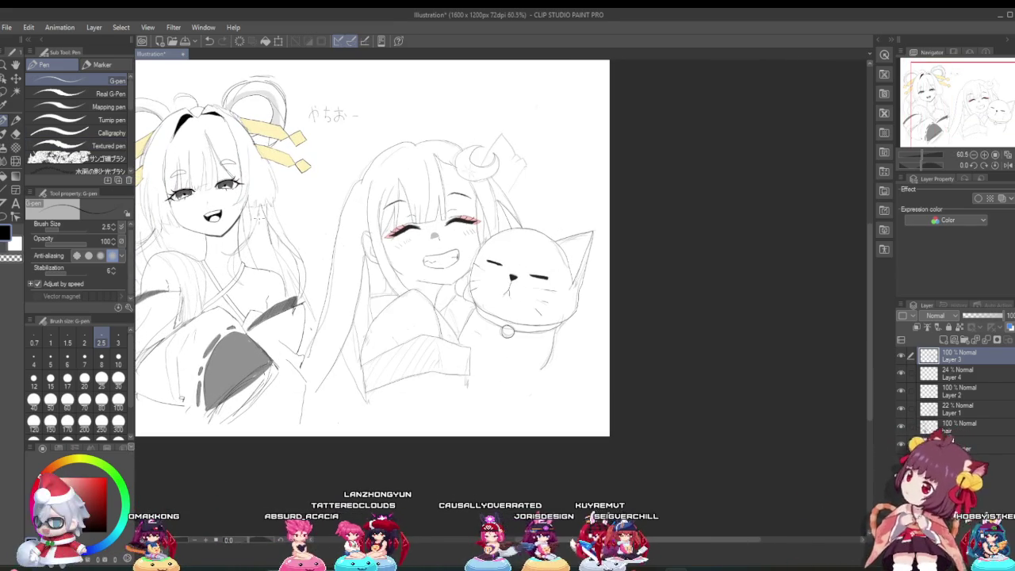
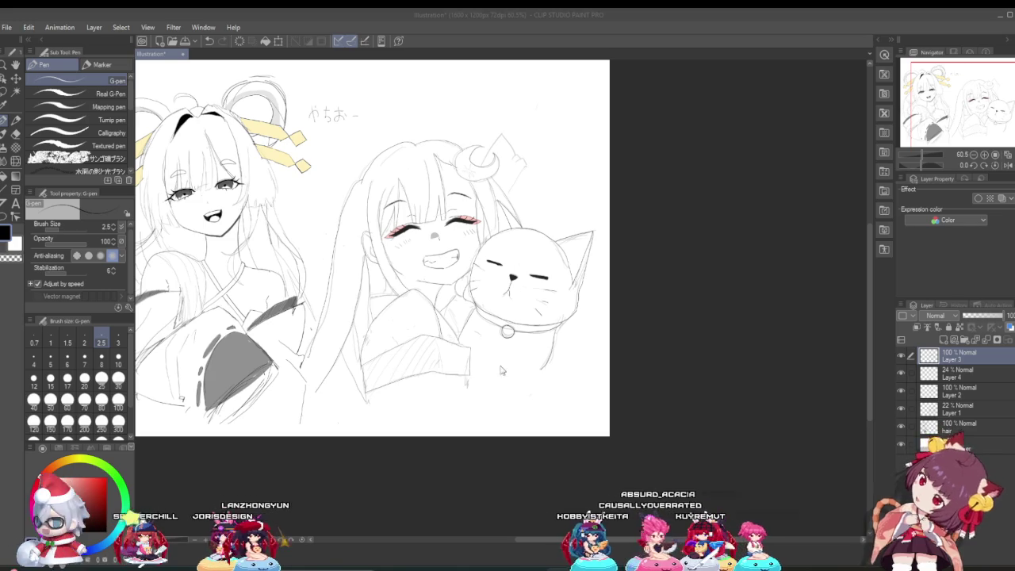
# Zoom in to 133% on the cat and its bell collar, then pick the Eraser.
pyautogui.scroll(2, 448, 274)
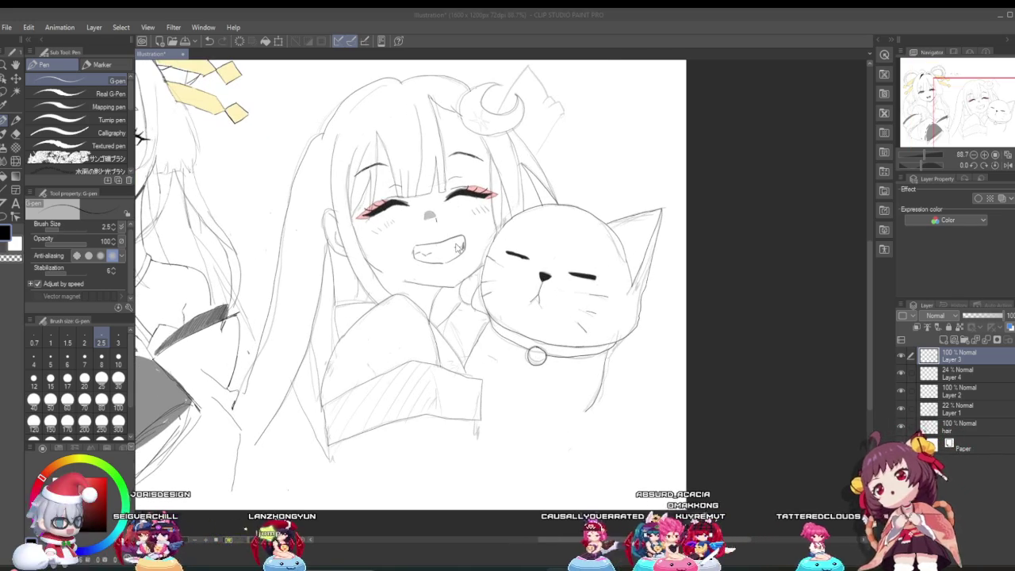
pyautogui.scroll(-3, 566, 405)
pyautogui.scroll(4, 529, 376)
pyautogui.scroll(1, 529, 376)
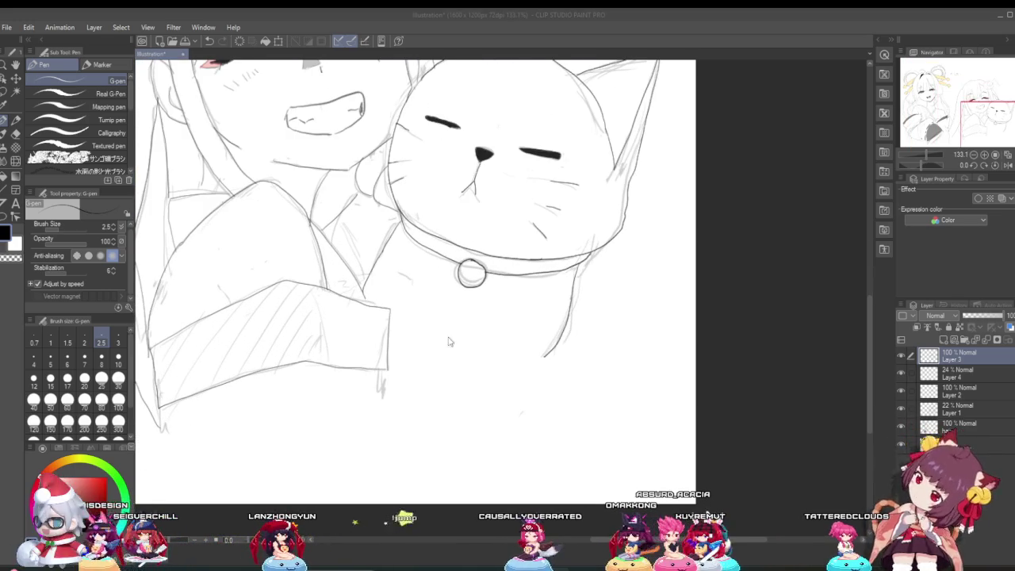
pyautogui.click(16, 135)
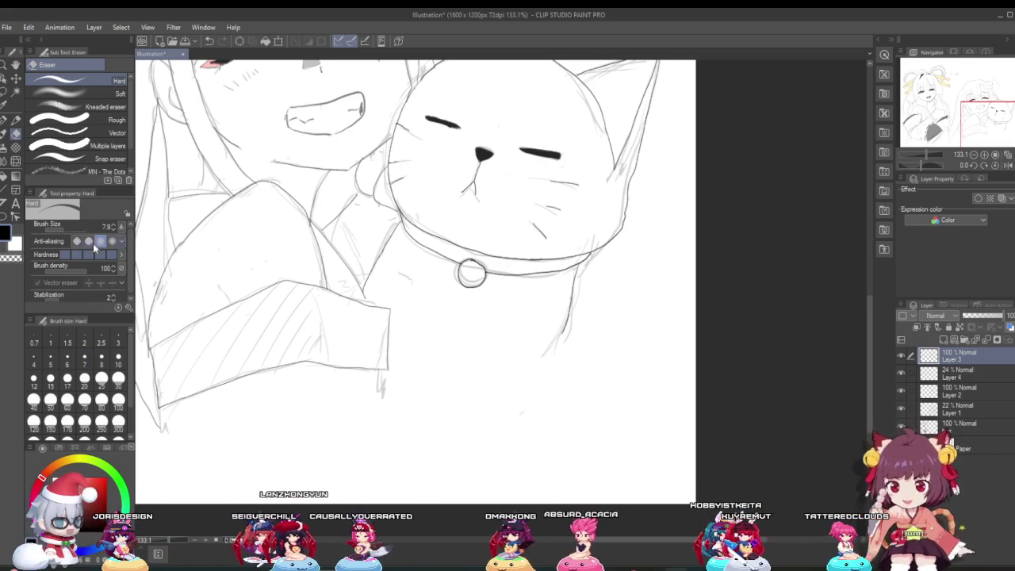
# With the G-pen at 220%, ink the cat's right neck edge below the collar, then zoom to 110%.
pyautogui.press('p')
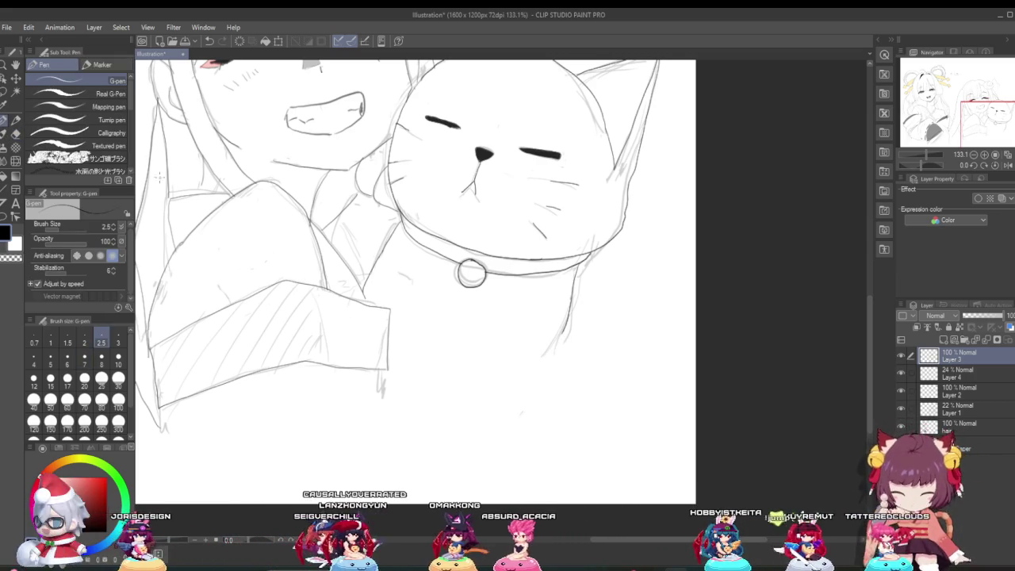
pyautogui.scroll(2, 543, 309)
pyautogui.scroll(2, 543, 309)
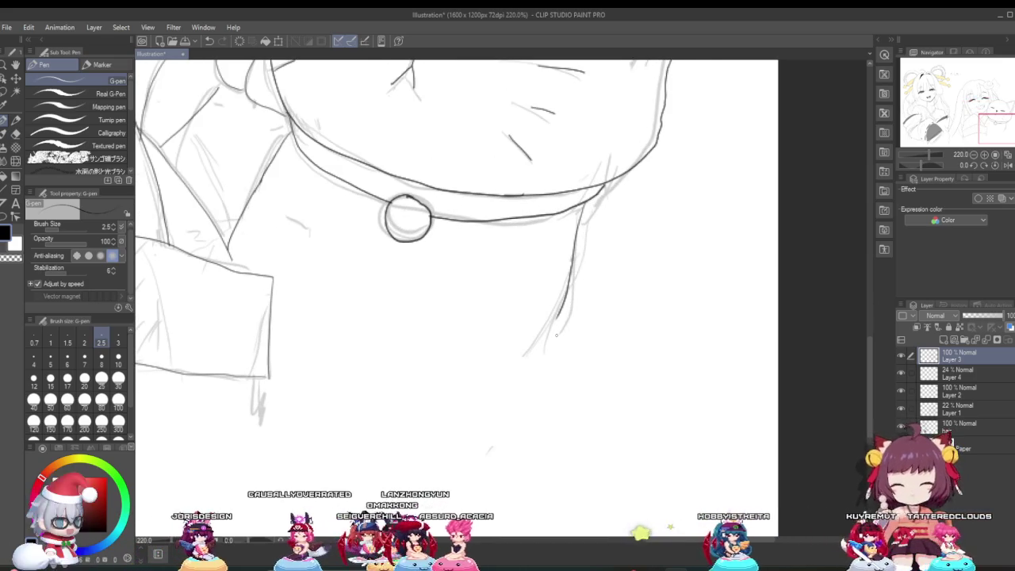
pyautogui.moveTo(557, 319)
pyautogui.mouseDown()
pyautogui.moveTo(545, 354)
pyautogui.moveTo(516, 375)
pyautogui.mouseUp()
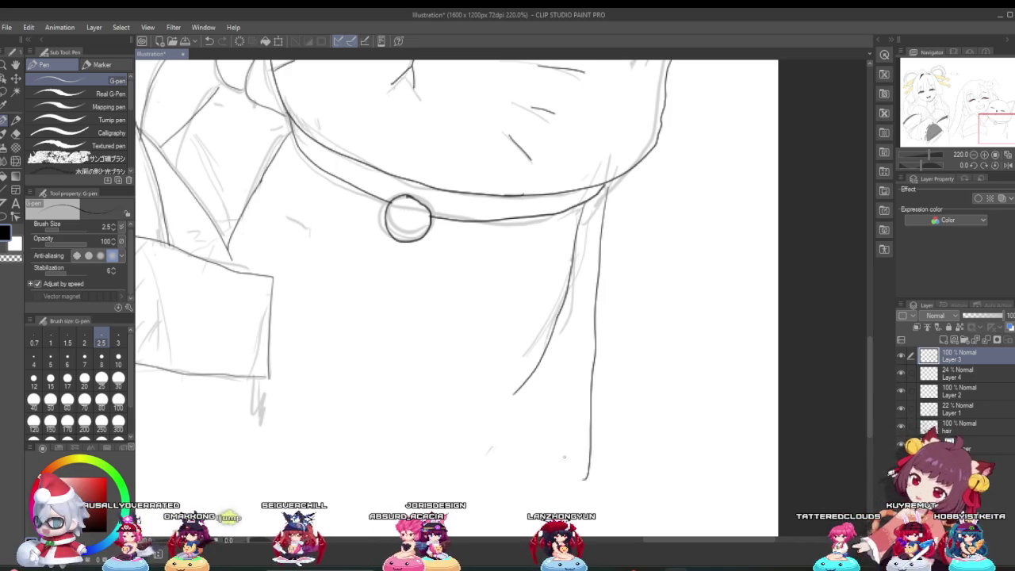
pyautogui.scroll(-2, 581, 455)
pyautogui.scroll(-2, 579, 444)
pyautogui.scroll(-1, 575, 428)
pyautogui.scroll(-1, 567, 409)
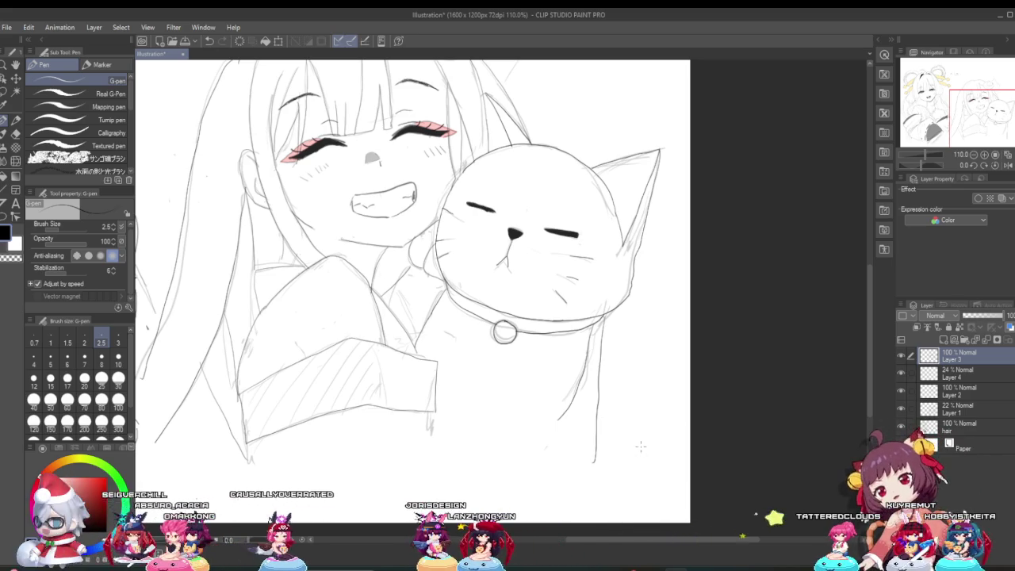
# Ink the rounded curve under the cat's body and lengthen its right side line downward.
pyautogui.scroll(-2, 631, 448)
pyautogui.scroll(1, 625, 450)
pyautogui.scroll(1, 615, 447)
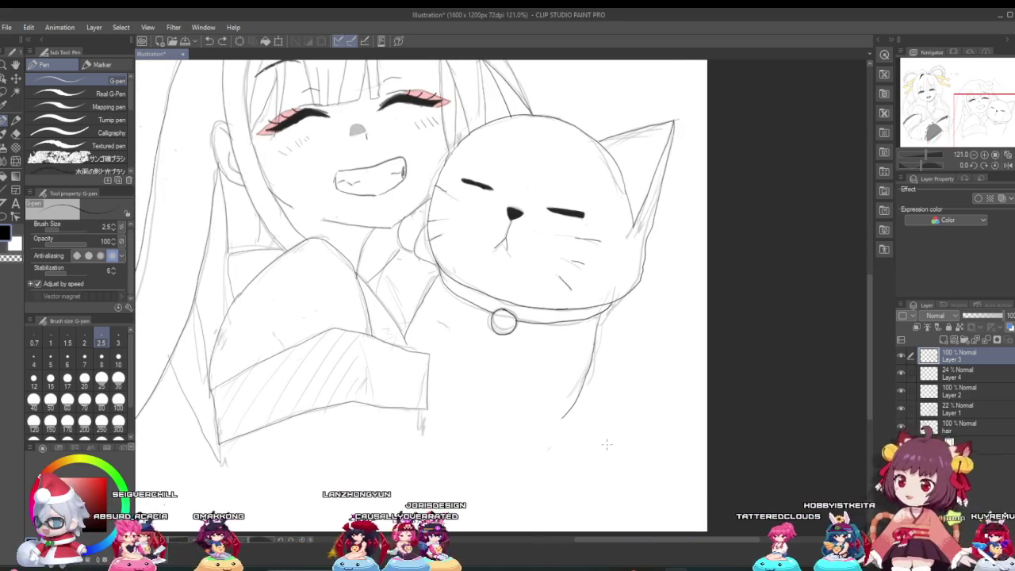
pyautogui.moveTo(562, 415); pyautogui.dragTo(423, 428)
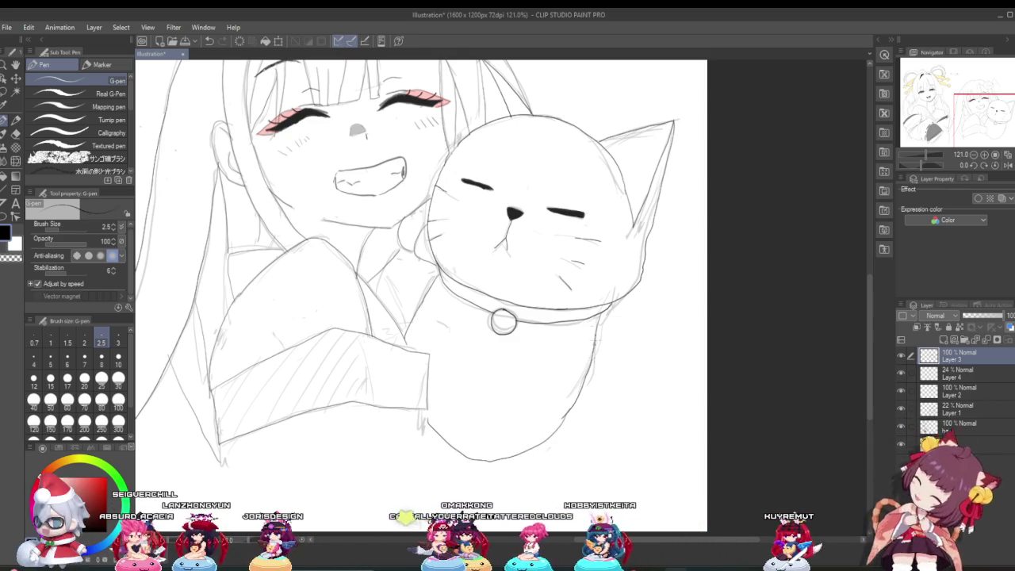
pyautogui.moveTo(615, 384); pyautogui.dragTo(626, 480)
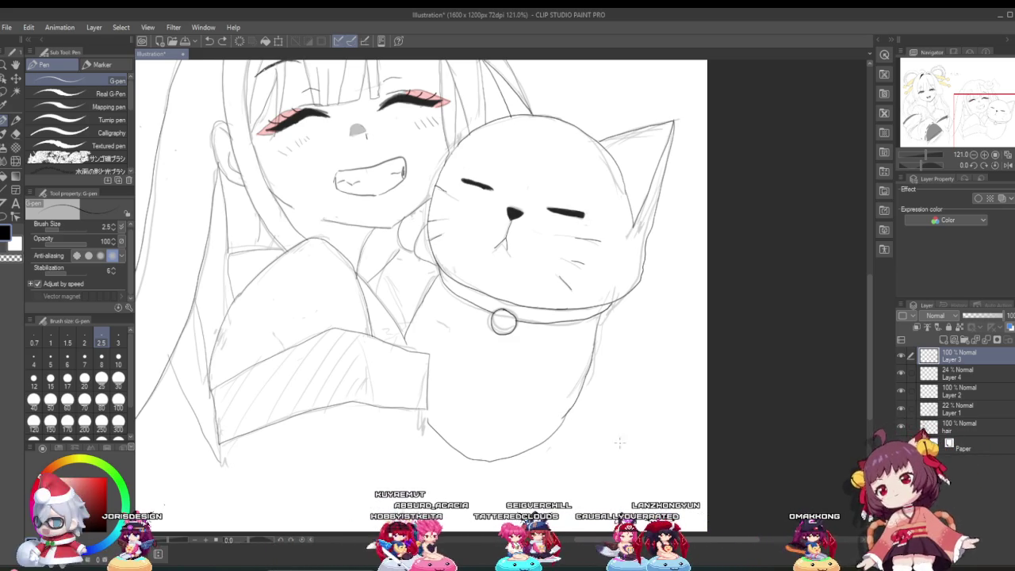
# Zoom in on the collar's right end and pick the Eraser.
pyautogui.scroll(2, 628, 363)
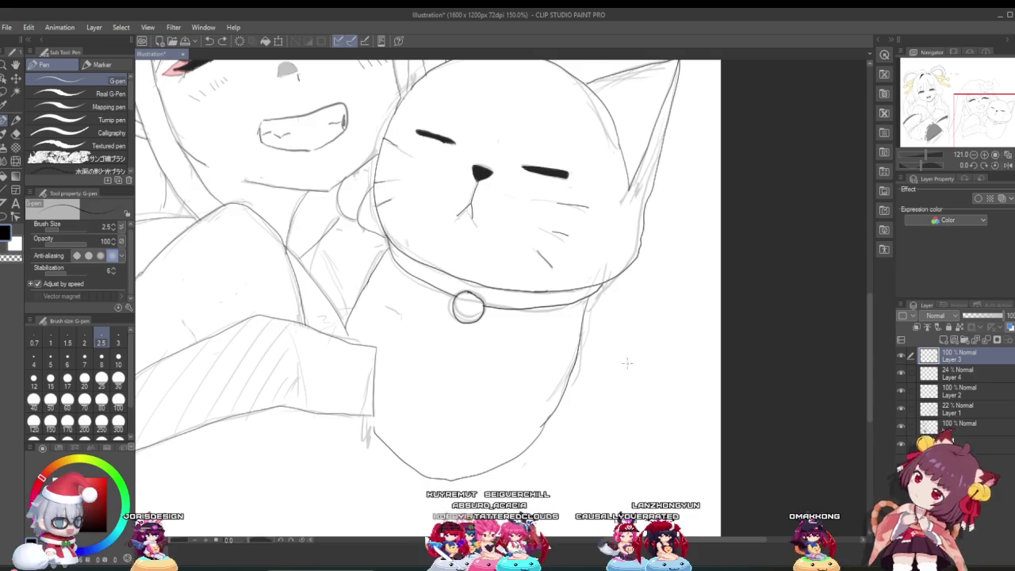
pyautogui.scroll(2, 536, 339)
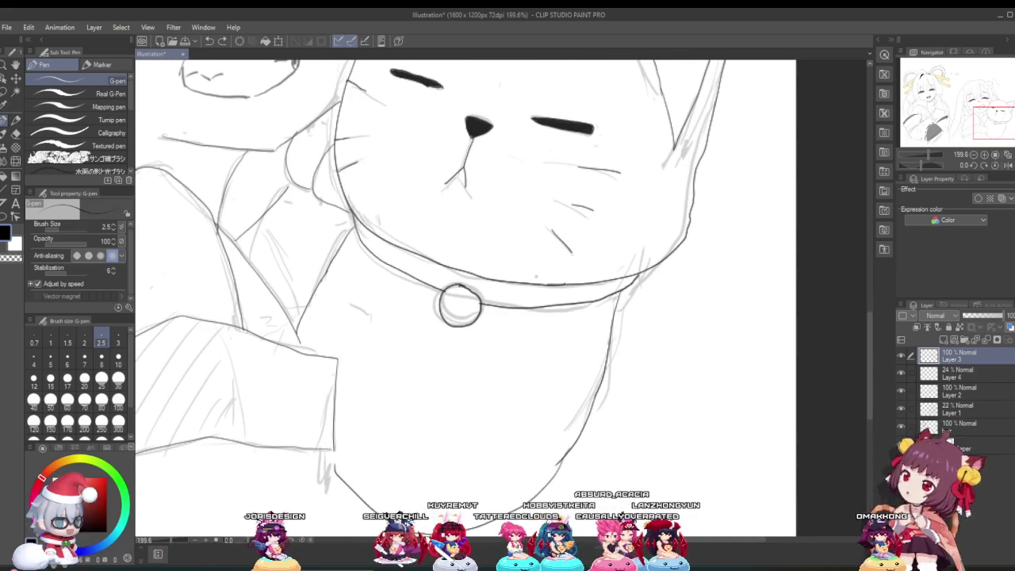
pyautogui.scroll(-1, 487, 254)
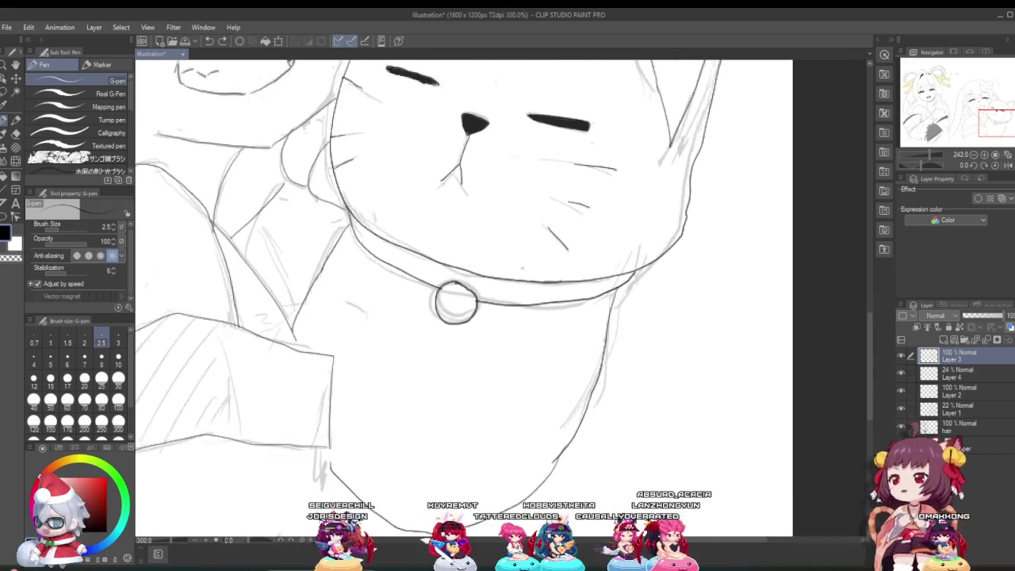
pyautogui.scroll(-1, 488, 254)
pyautogui.click(15, 134)
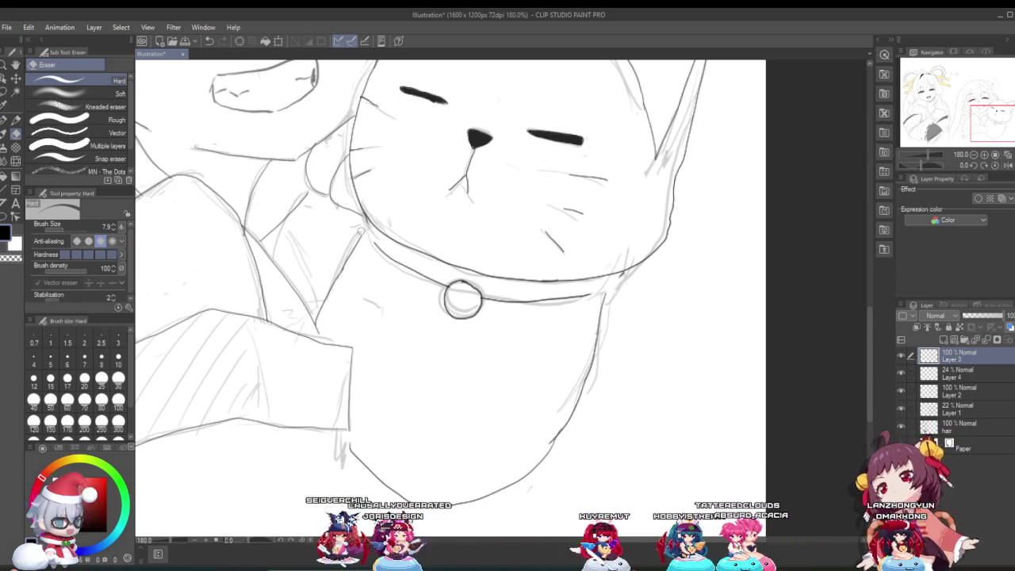
# With the G-pen at 220%, ink the collar's right end curving up toward the head, redrawn at a steeper angle.
pyautogui.press('p')
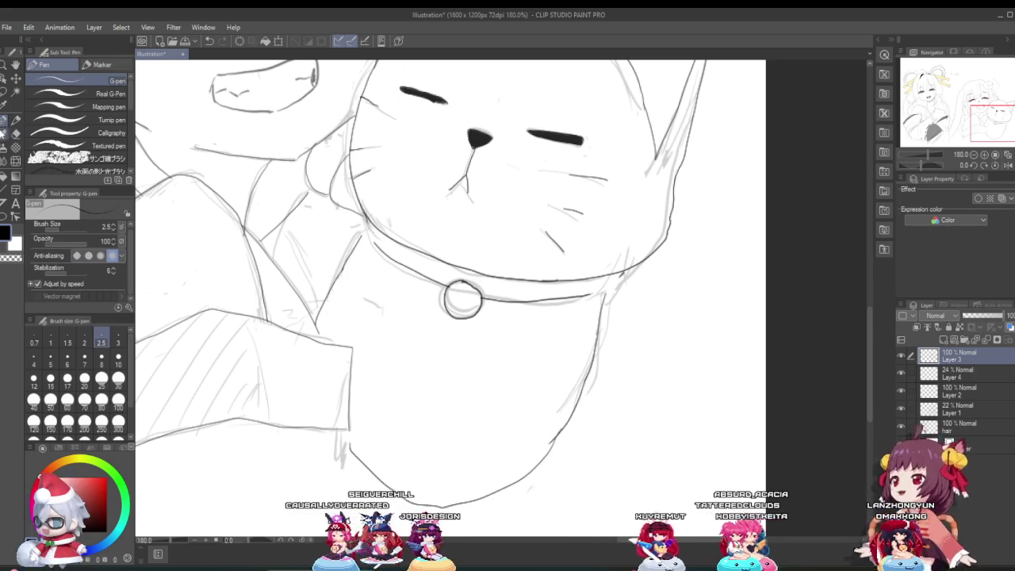
pyautogui.scroll(1, 585, 308)
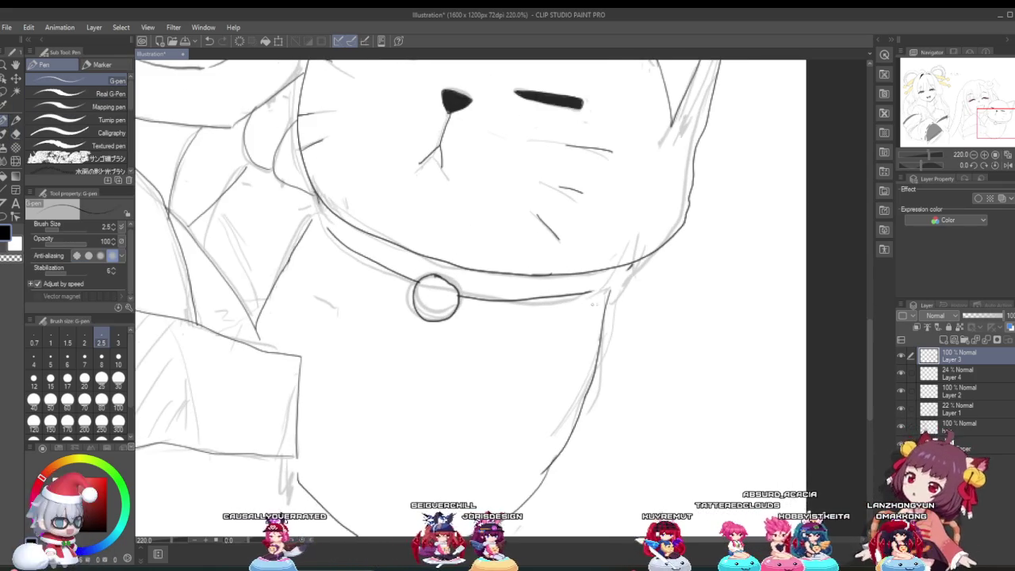
pyautogui.moveTo(604, 292); pyautogui.dragTo(628, 276)
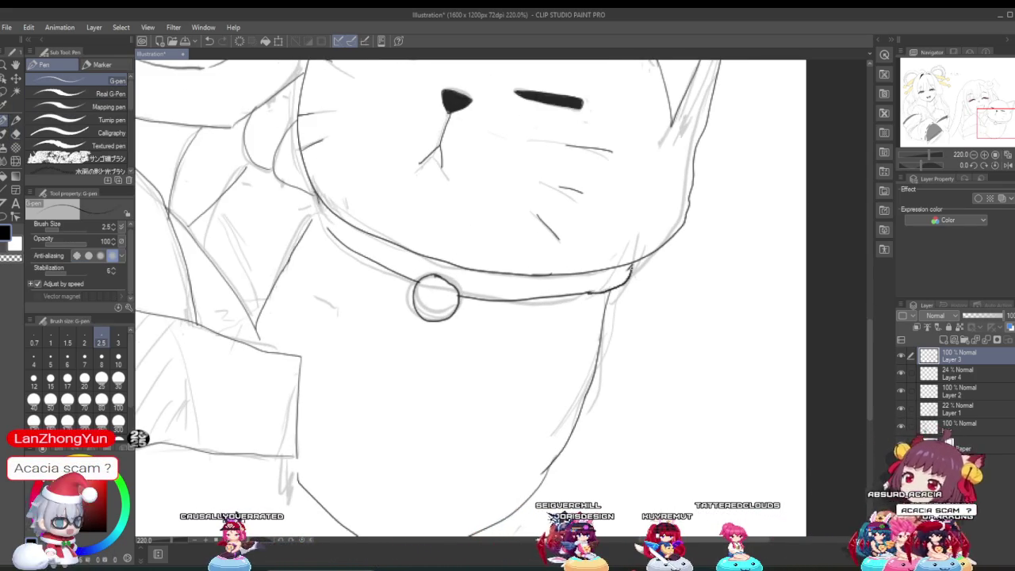
pyautogui.hotkey('ctrl', 'z')
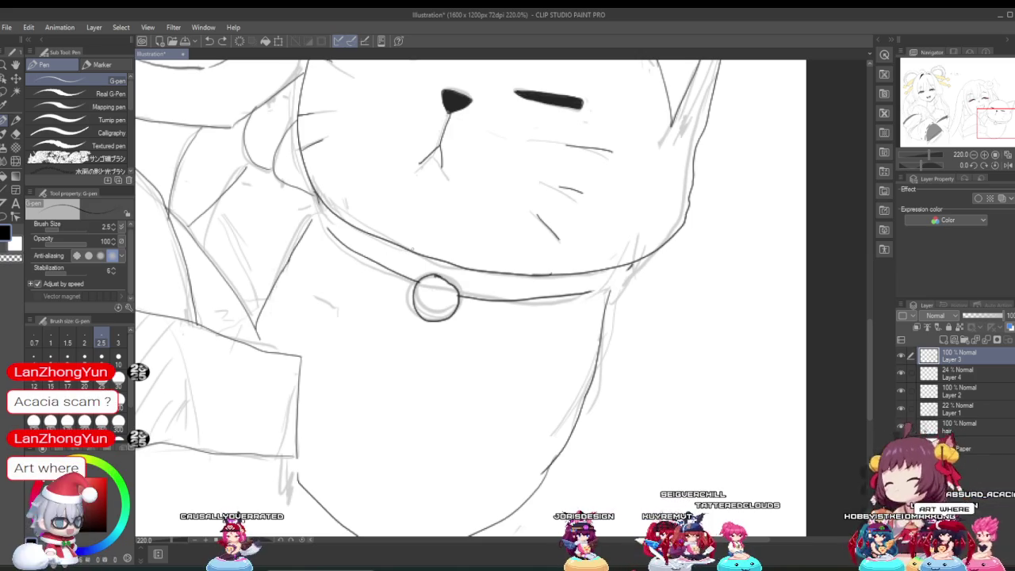
pyautogui.moveTo(607, 291); pyautogui.dragTo(631, 266)
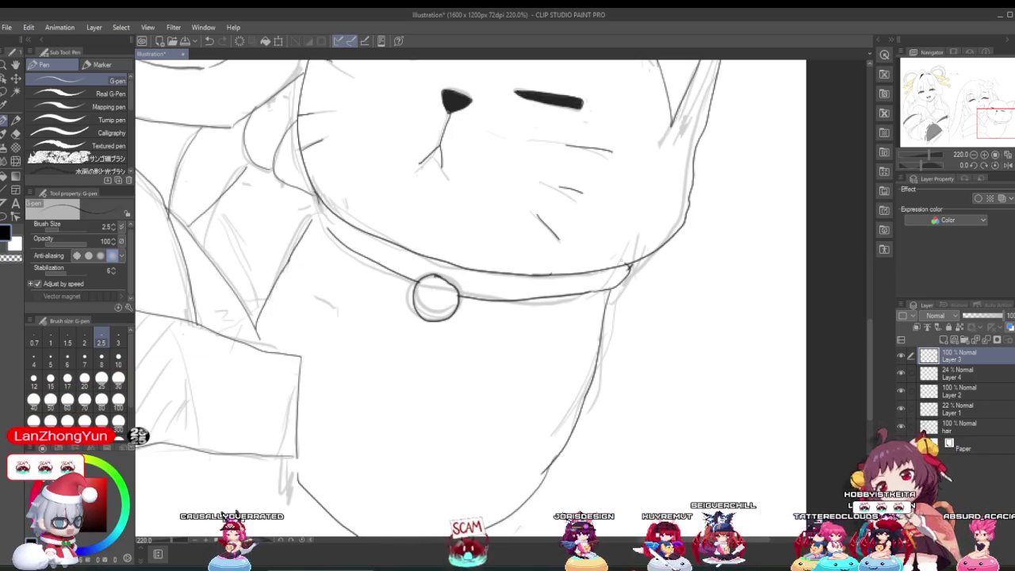